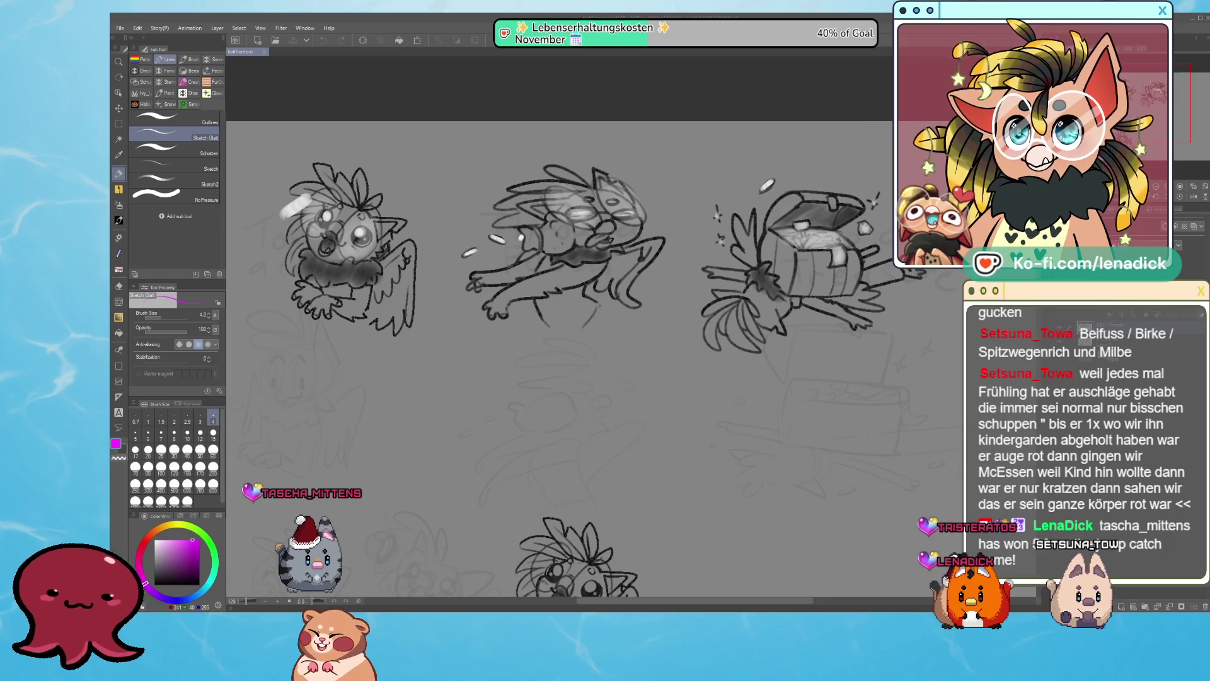
Scroll through the stream overlay sketch to view its Starting, Offline, Ending and Alerts panels.
scroll(443, 145, "down", 2)
scroll(674, 309, "up", 1)
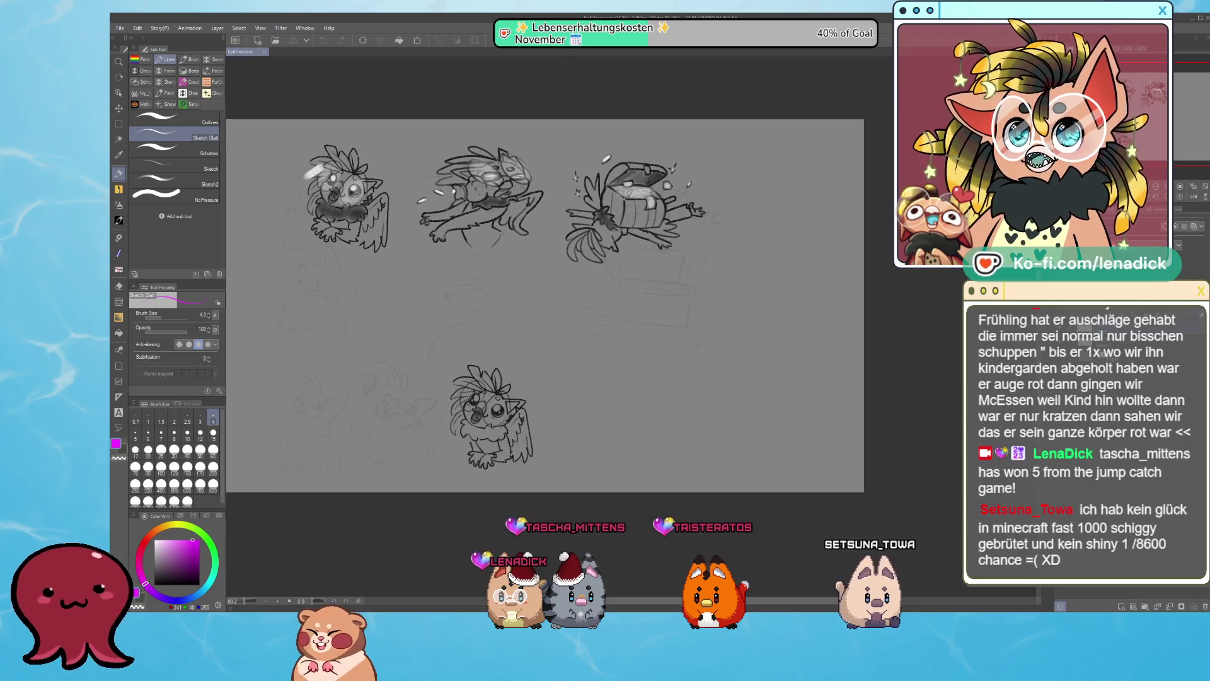
scroll(443, 349, "up", 2)
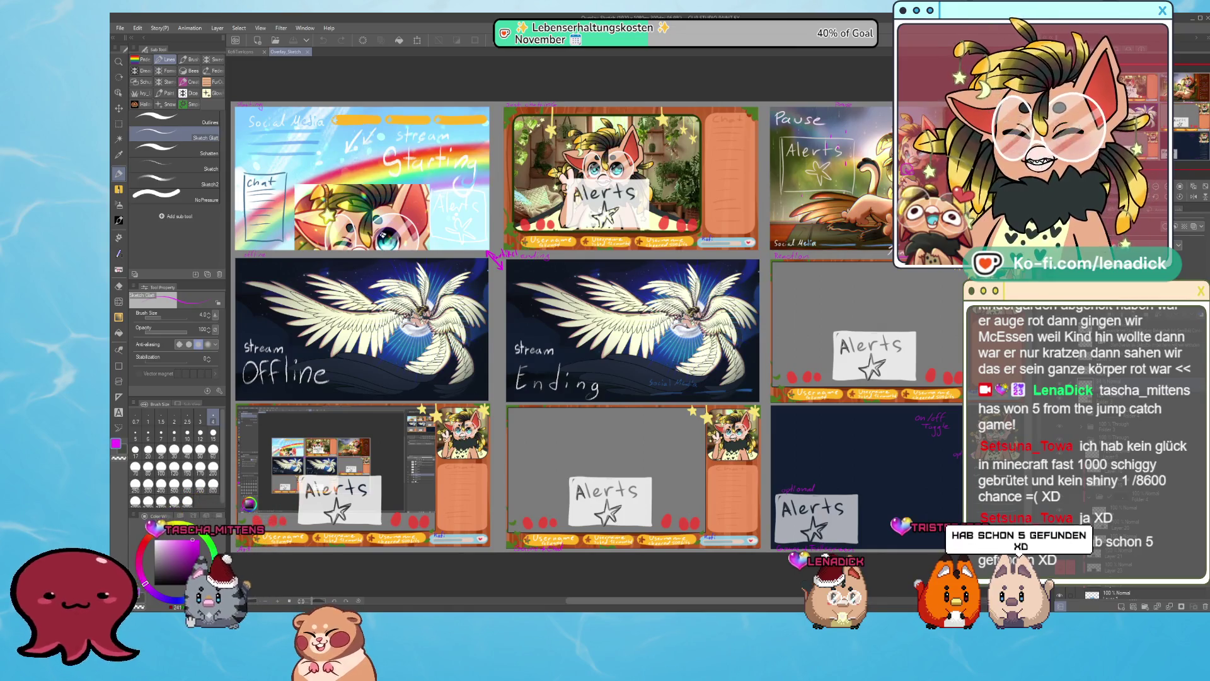
Pan across the overlay layout's left and right panels, then close the Overlay_Sketch document.
scroll(592, 284, "up", 1)
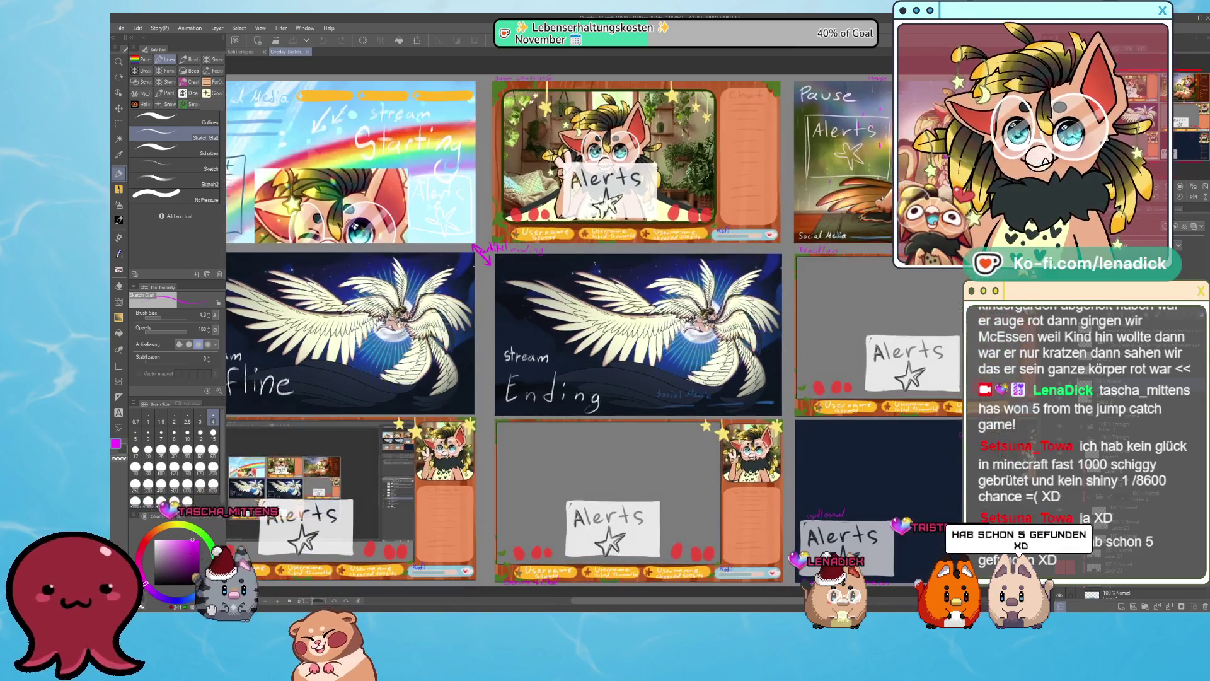
mouse_move(593, 315)
left_mouse_down()
mouse_move(496, 307)
mouse_move(584, 323)
mouse_move(579, 312)
mouse_move(635, 298)
left_mouse_up()
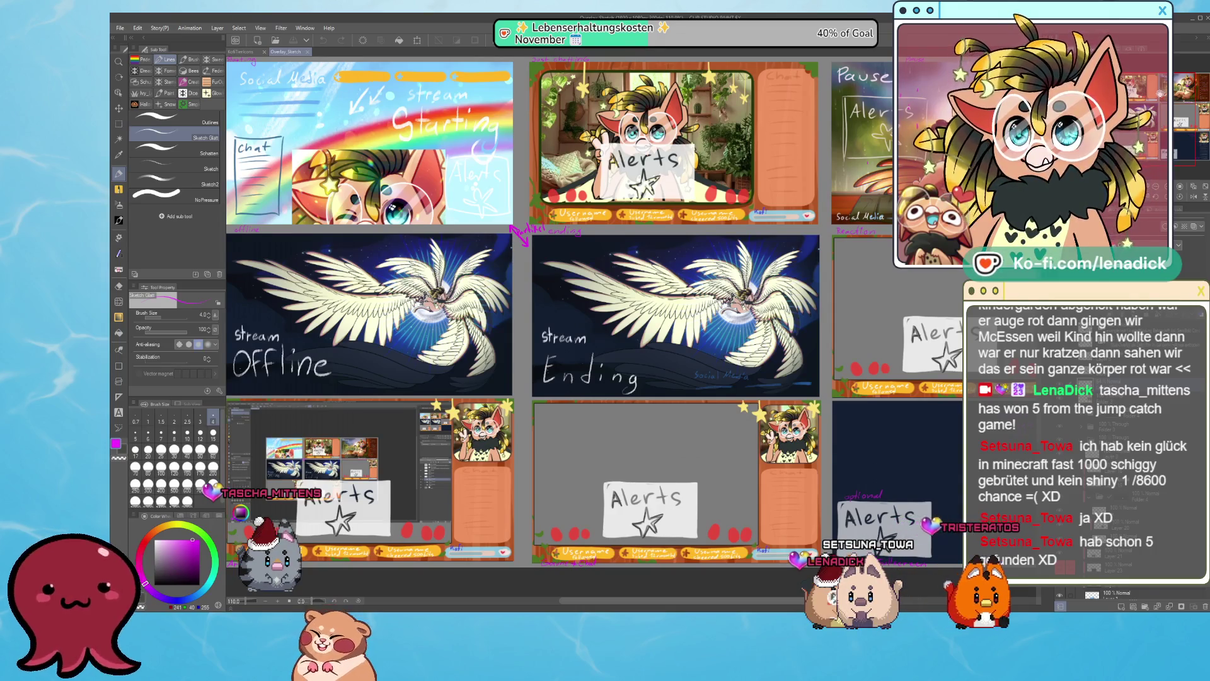
mouse_move(542, 315)
left_mouse_down()
mouse_move(568, 312)
mouse_move(304, 341)
left_mouse_up()
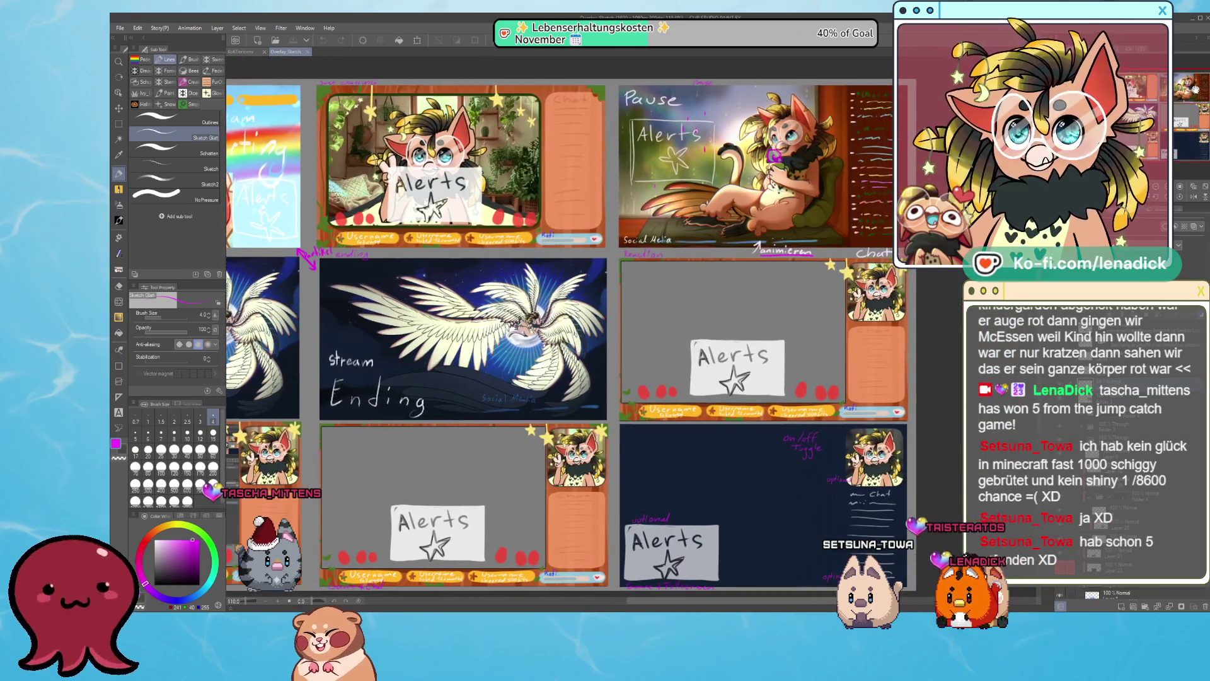
mouse_move(542, 315)
left_mouse_down()
mouse_move(679, 318)
mouse_move(567, 292)
mouse_move(606, 283)
mouse_move(554, 317)
mouse_move(578, 321)
left_mouse_up()
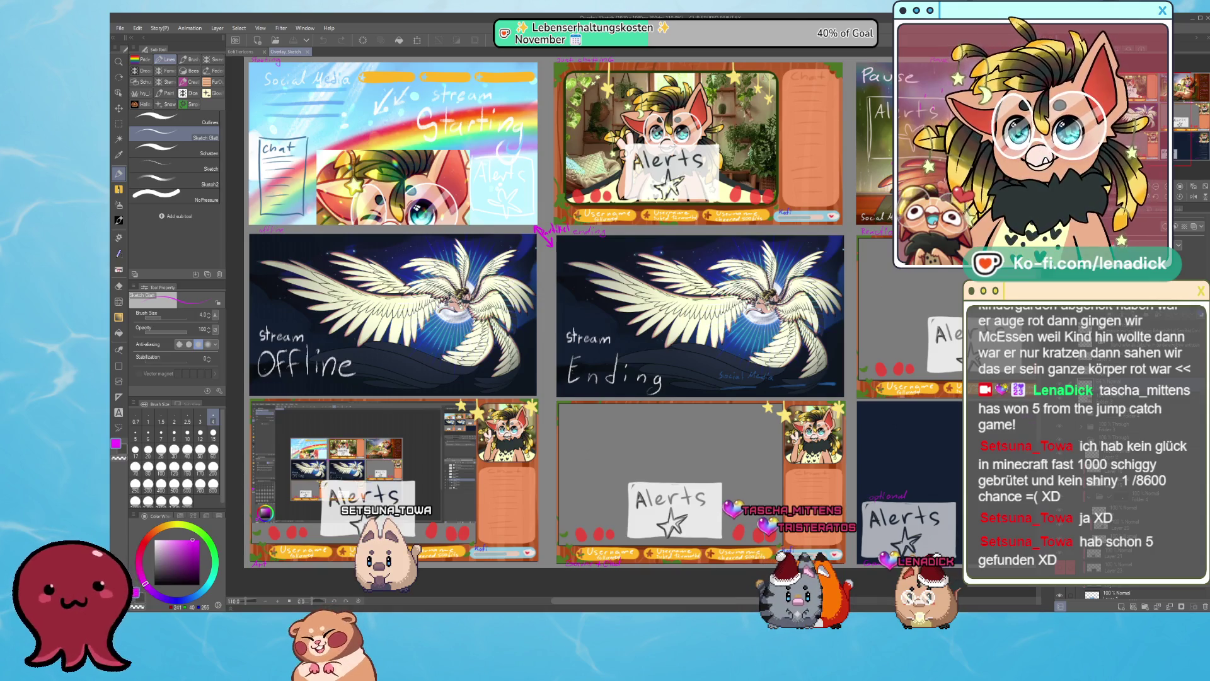
scroll(548, 328, "right", 5)
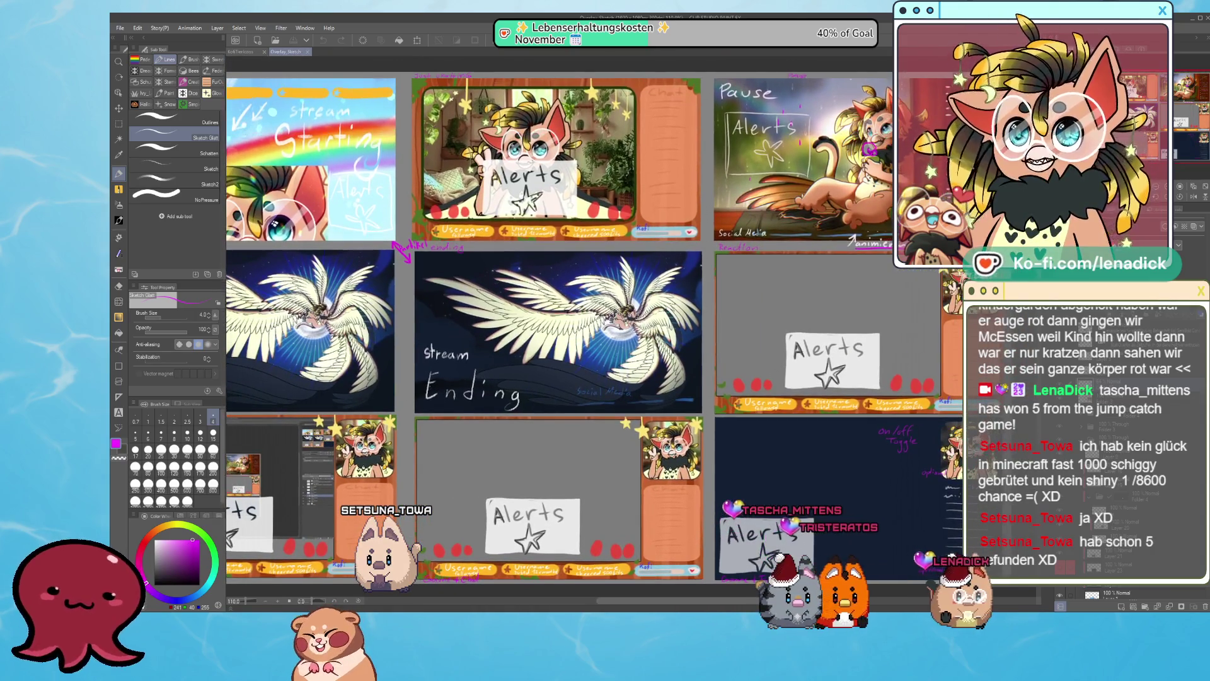
scroll(549, 327, "right", 3)
scroll(548, 328, "up", 2)
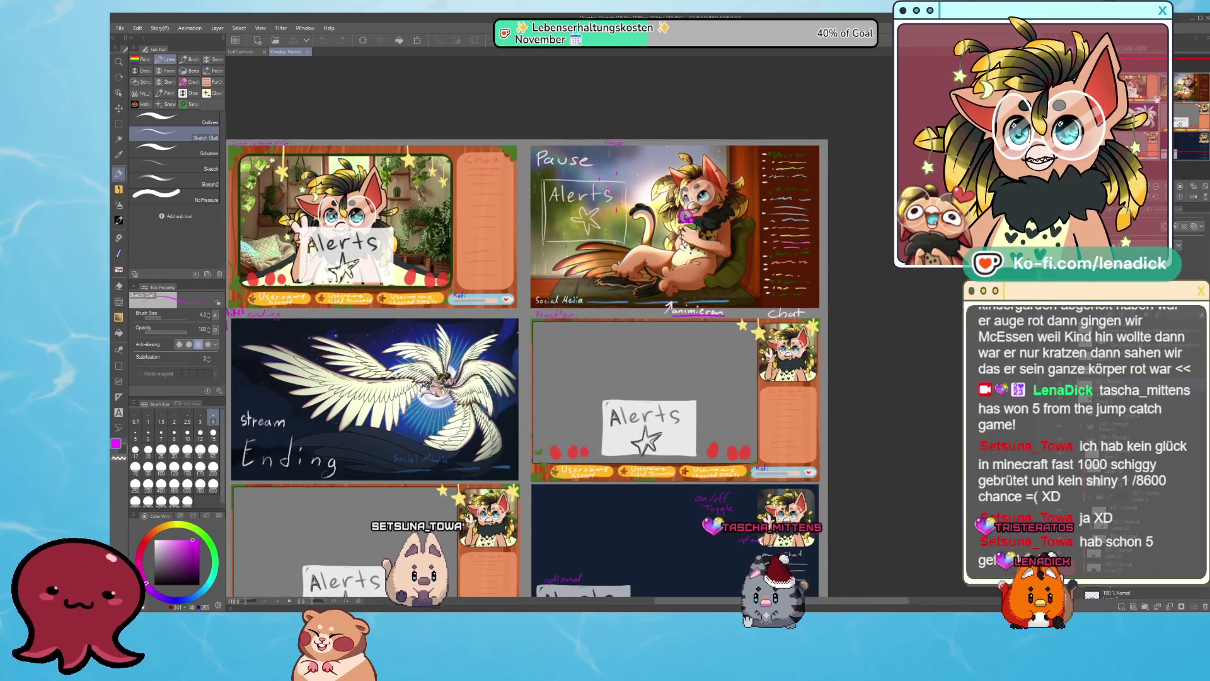
scroll(548, 328, "left", 1)
scroll(548, 328, "left", 3)
scroll(624, 357, "down", 1)
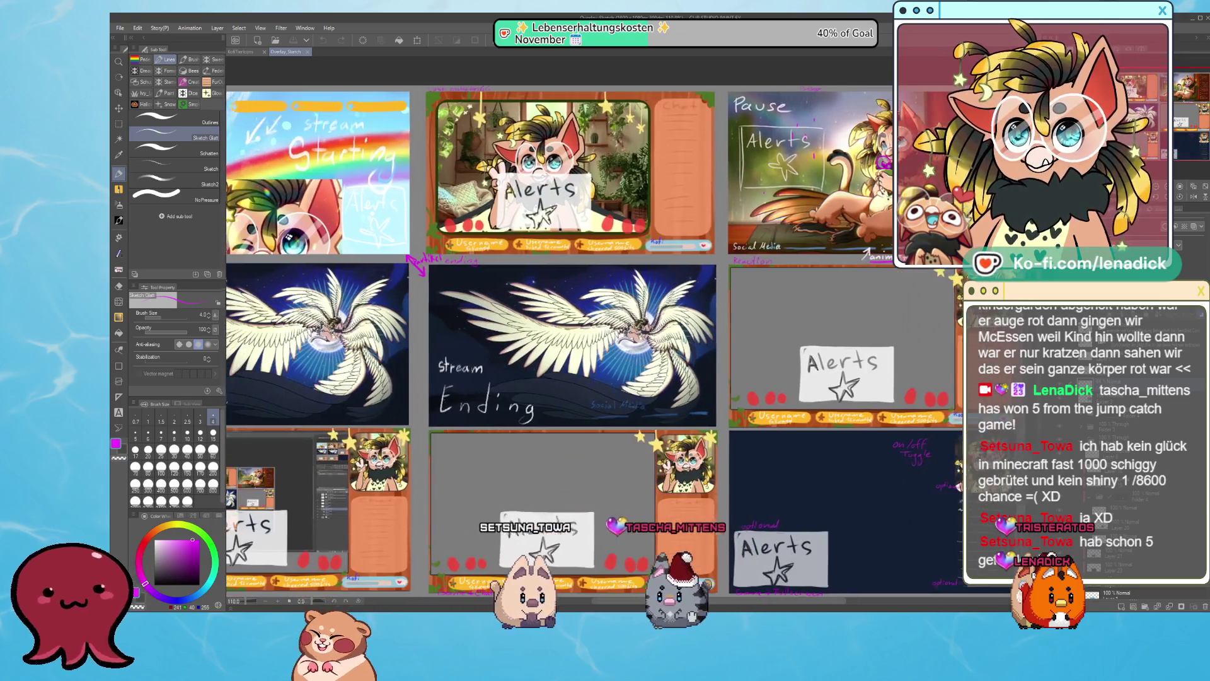
scroll(624, 357, "left", 1)
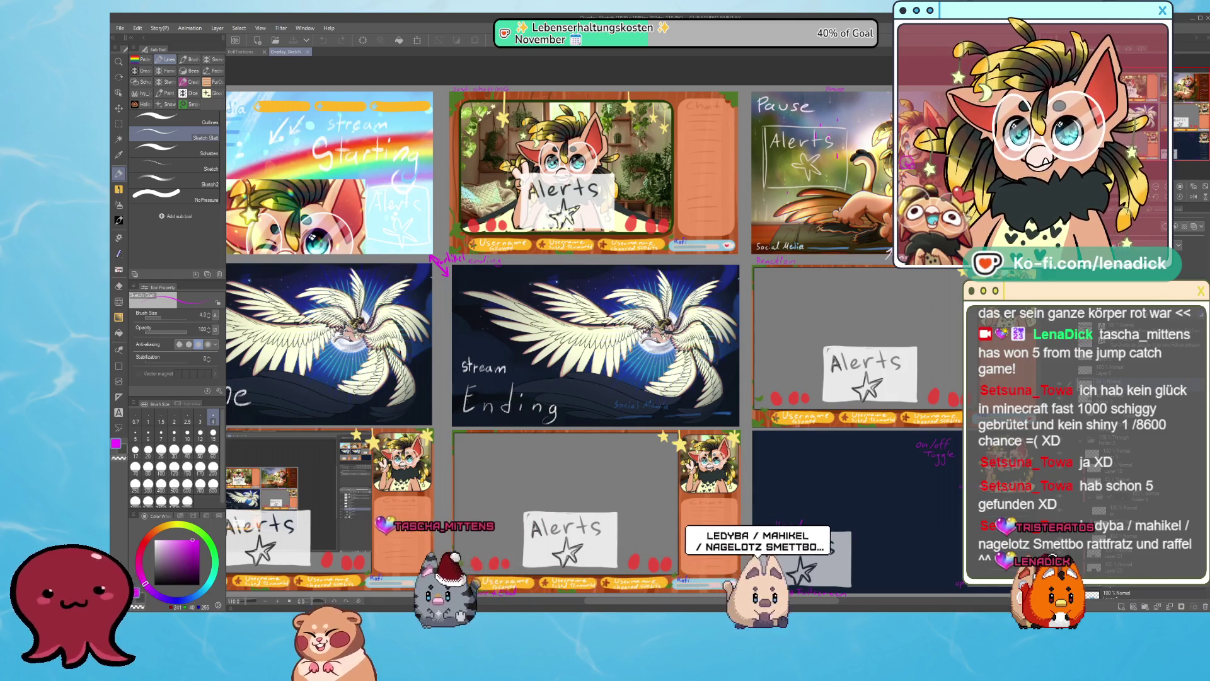
left_click(307, 53)
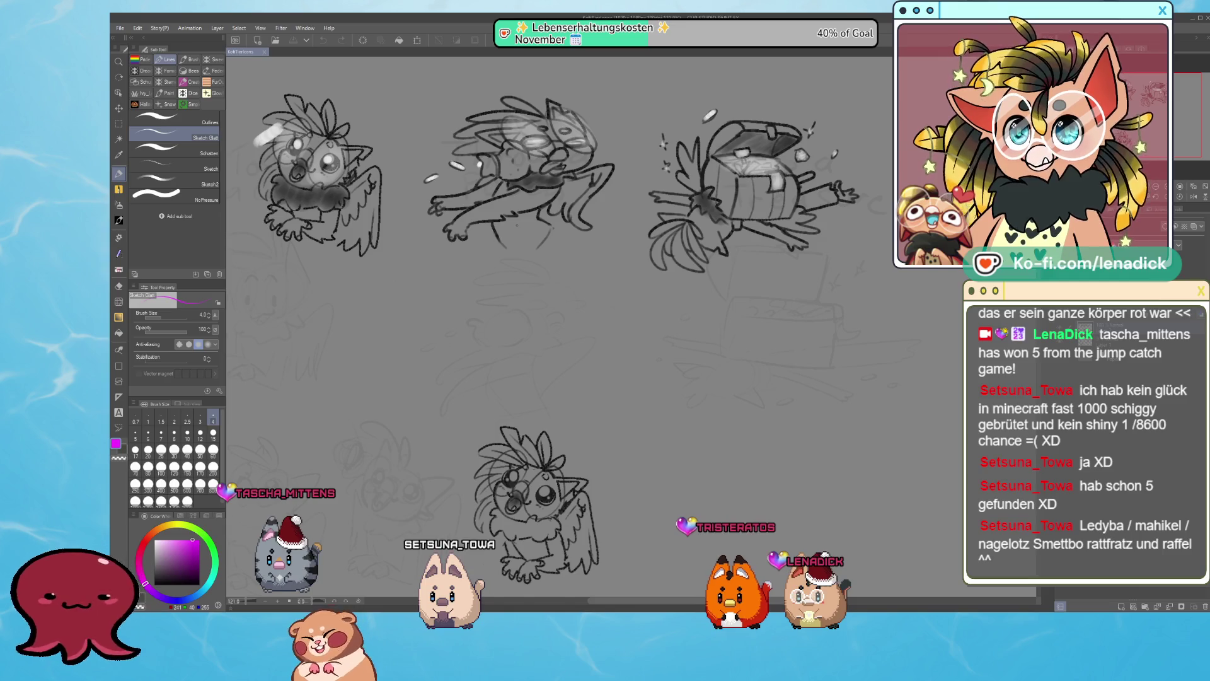
Zoom out on the character sketch canvas and return focus to the drawing window.
scroll(535, 277, "down", 1)
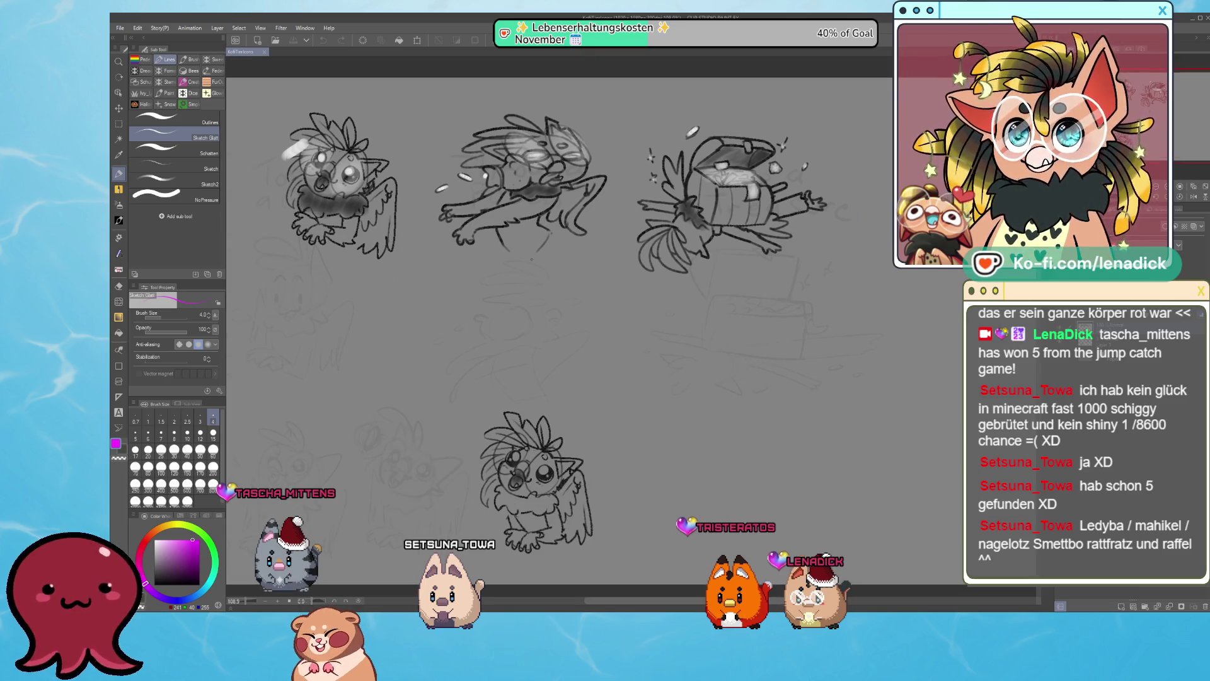
scroll(531, 259, "down", 1)
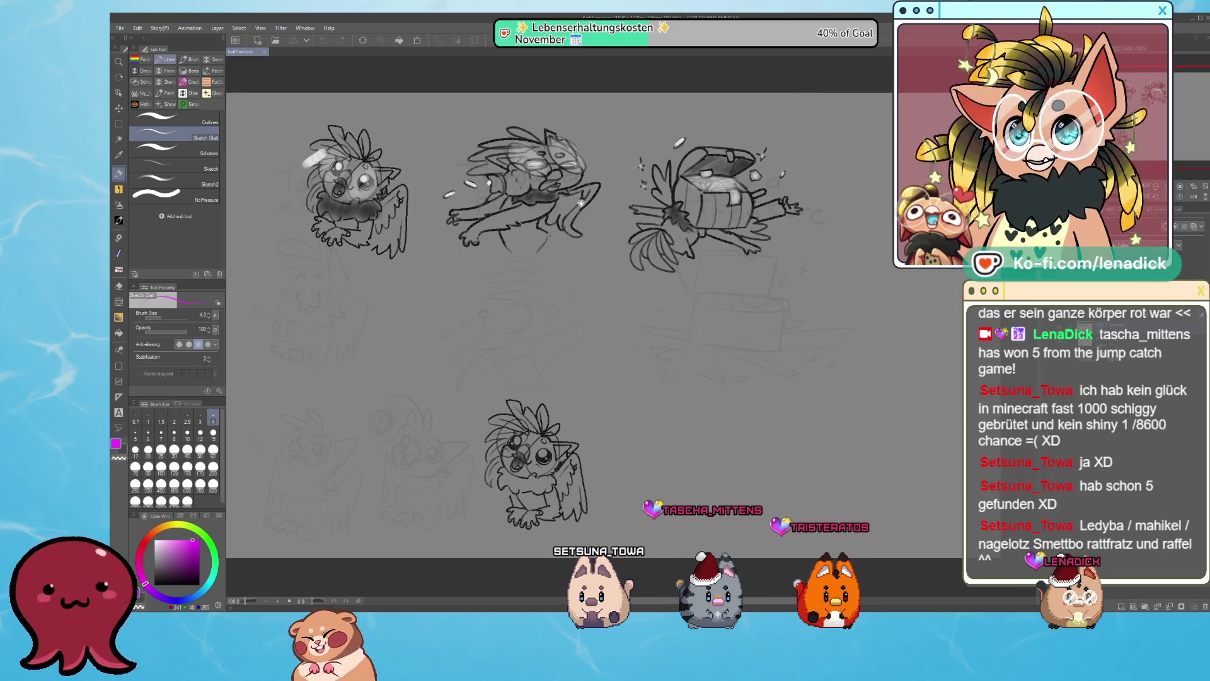
scroll(581, 203, "down", 2)
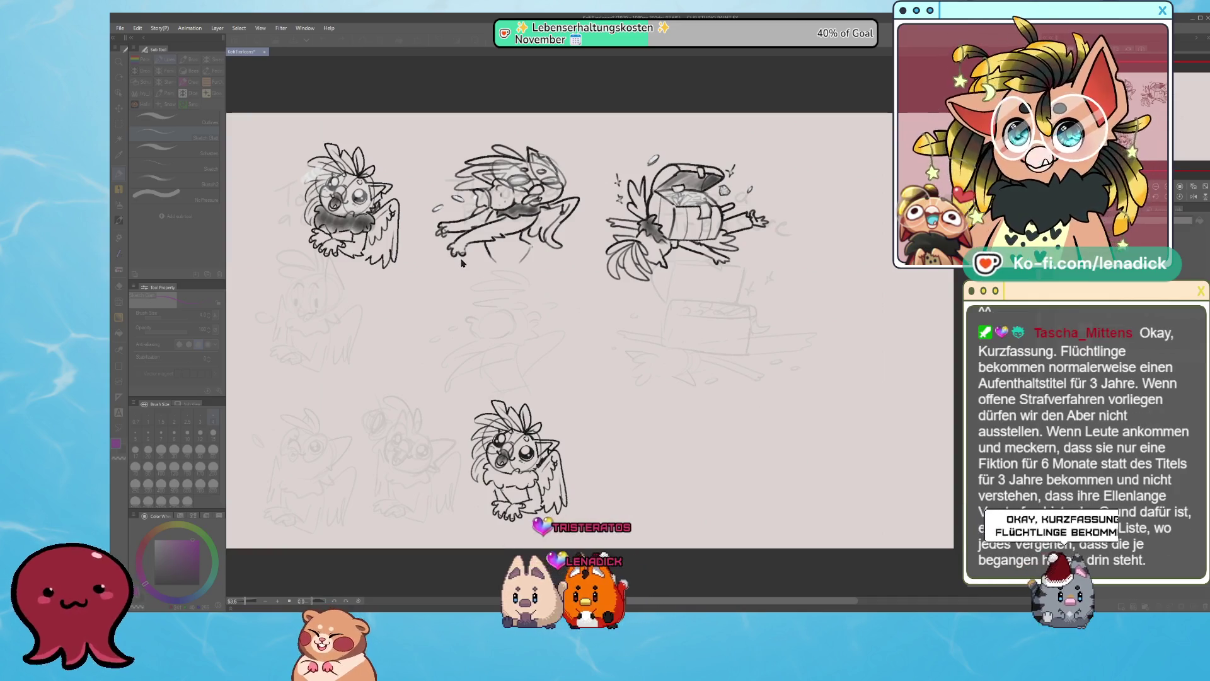
left_click(512, 299)
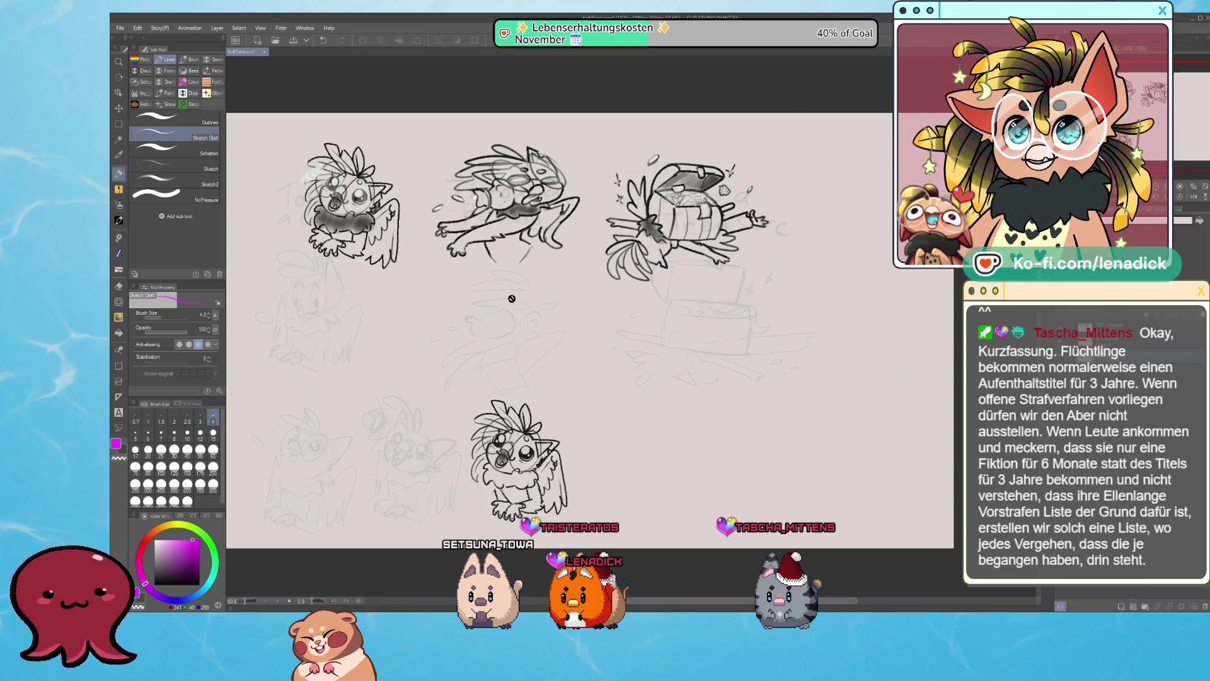
scroll(560, 423, "up", 1)
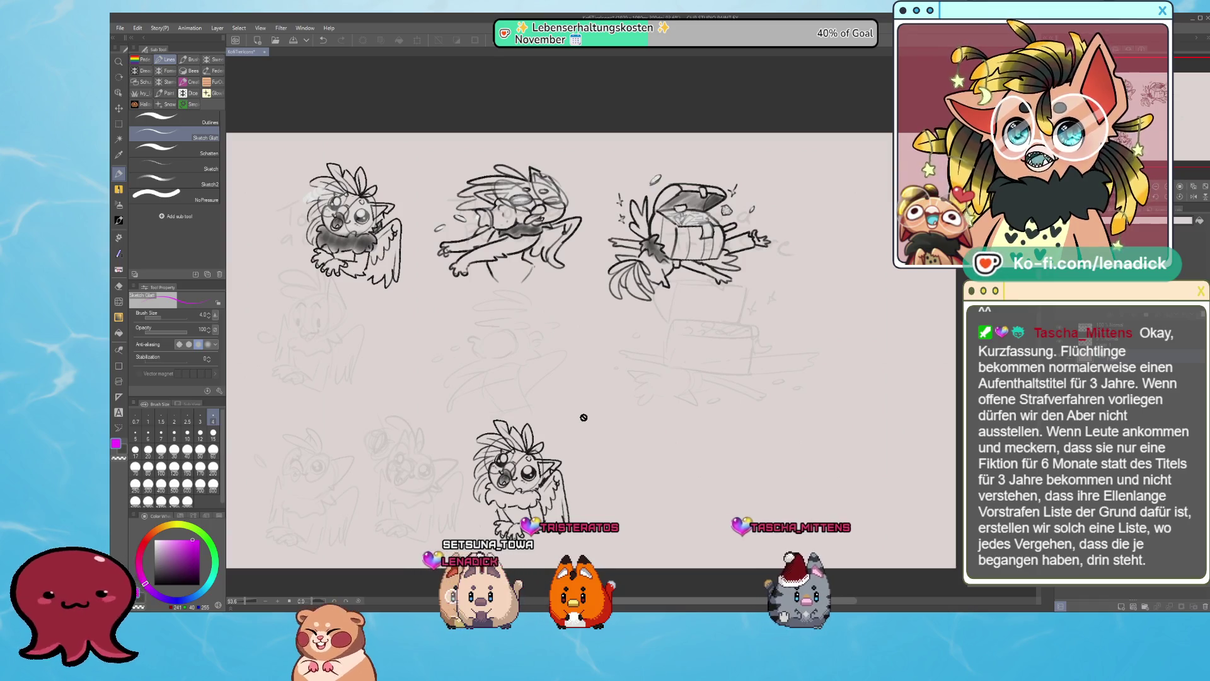
Toggle the inked sketches' visibility with Ctrl+H to check the roughs, leaving the inks shown.
key("ctrl+h")
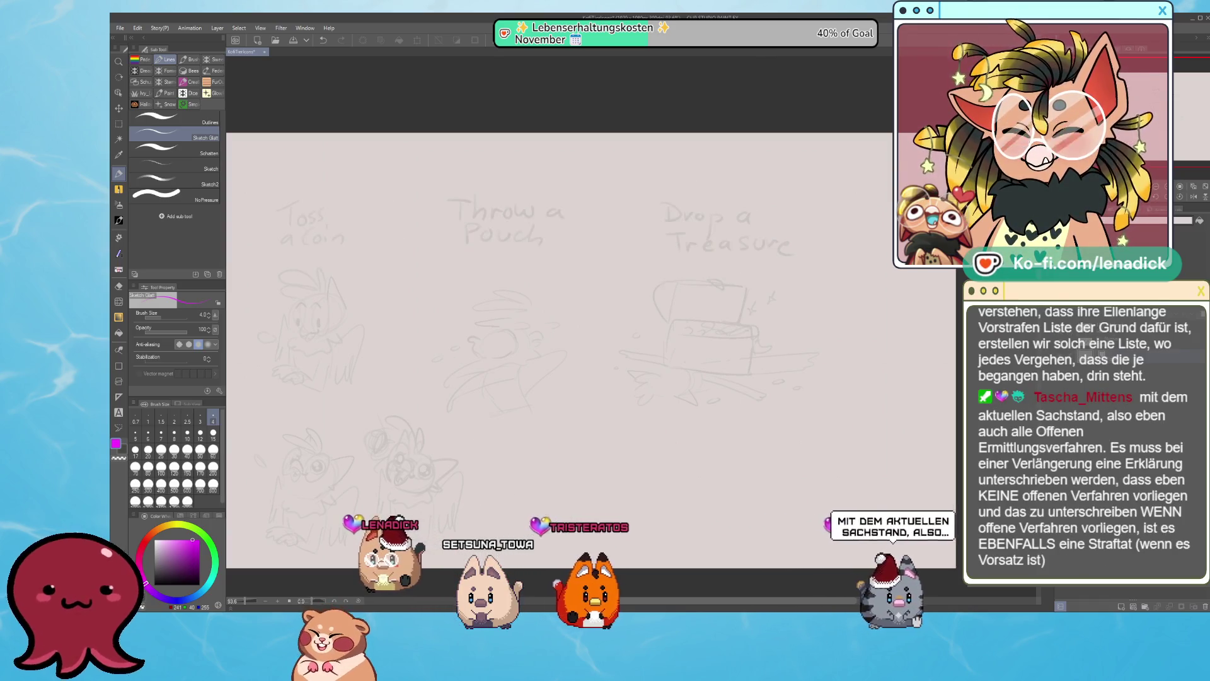
key("ctrl+h")
key("ctrl+h")
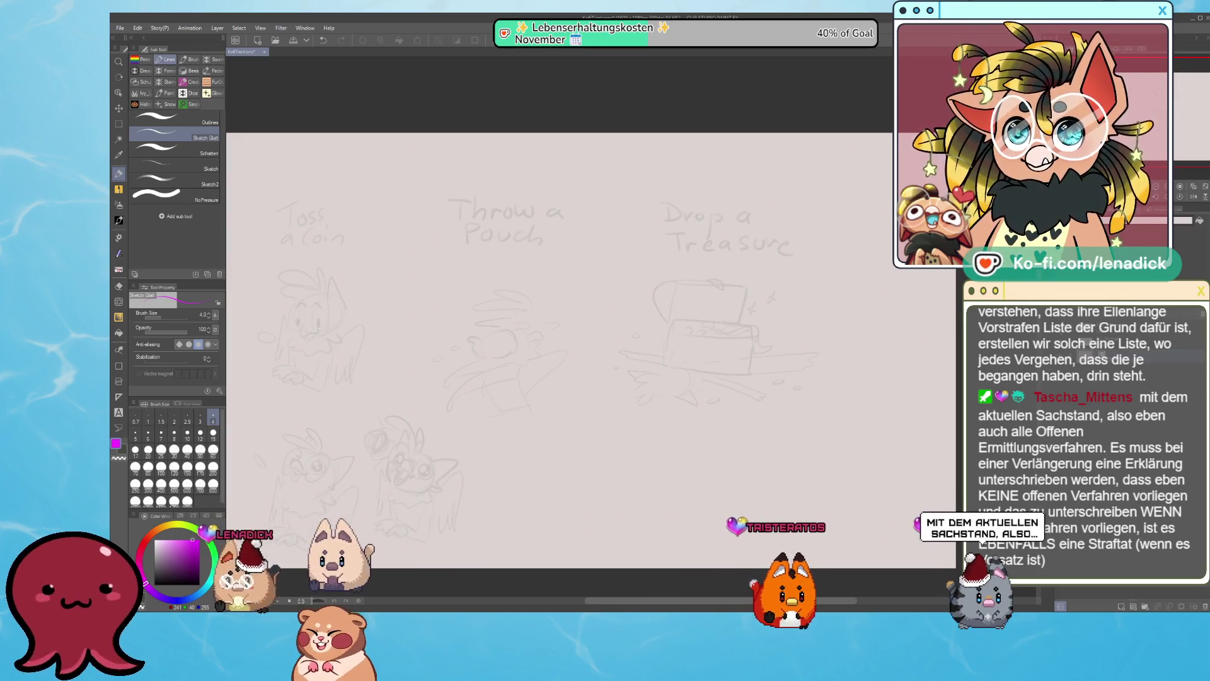
key("ctrl+h")
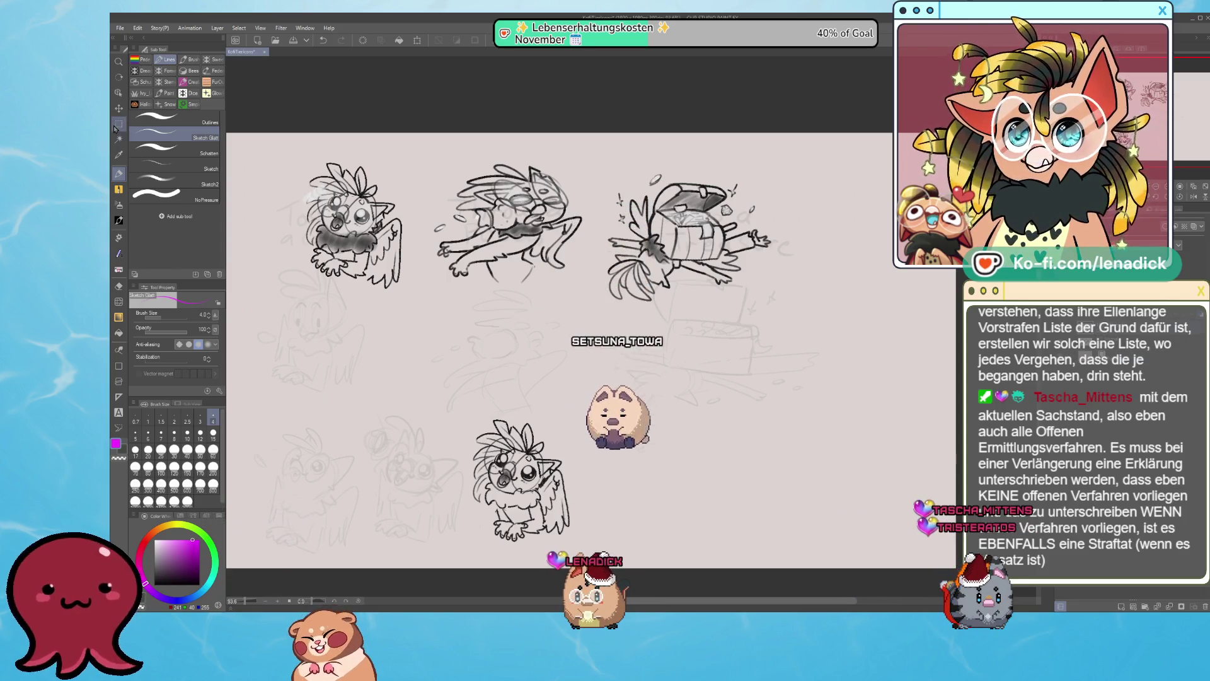
Switch to rectangular selection and open Change Canvas Size, cancelling without changes.
key("m")
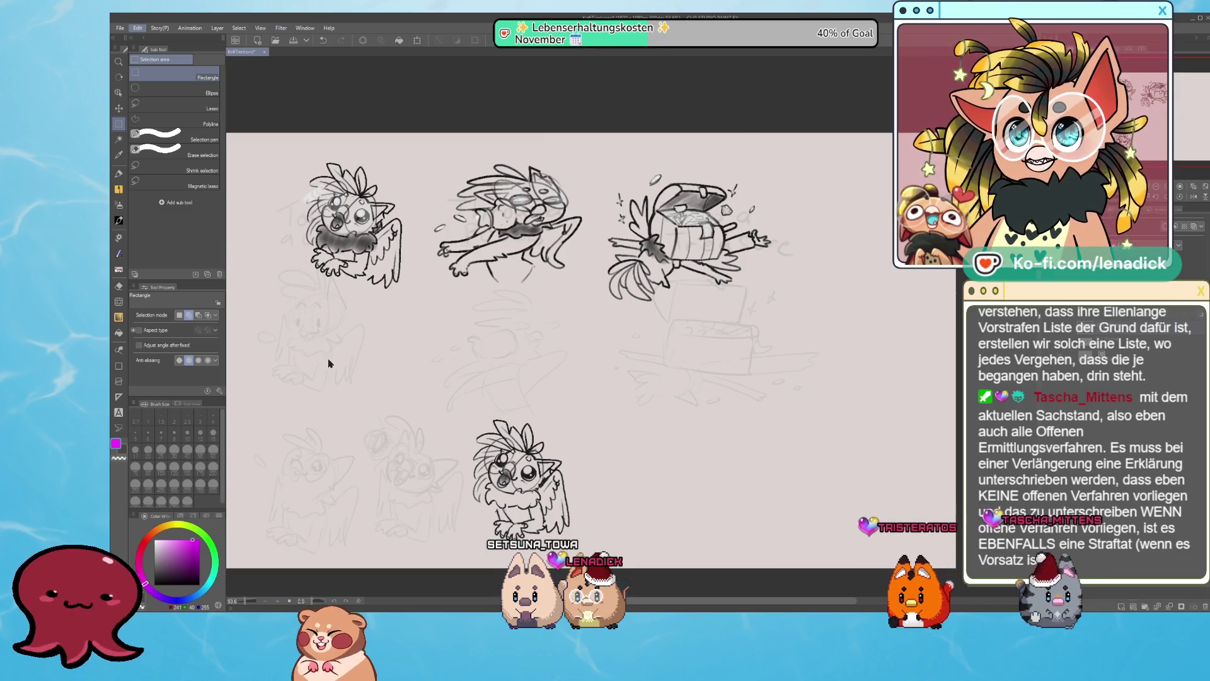
left_click(226, 294)
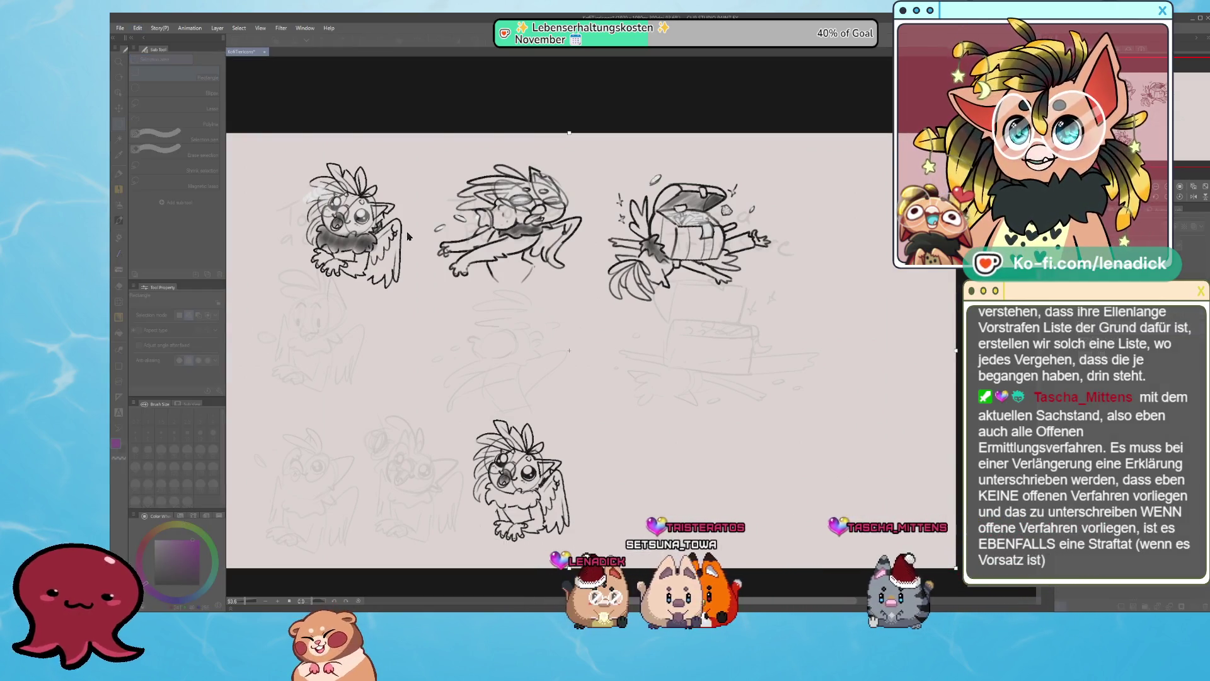
key("Escape")
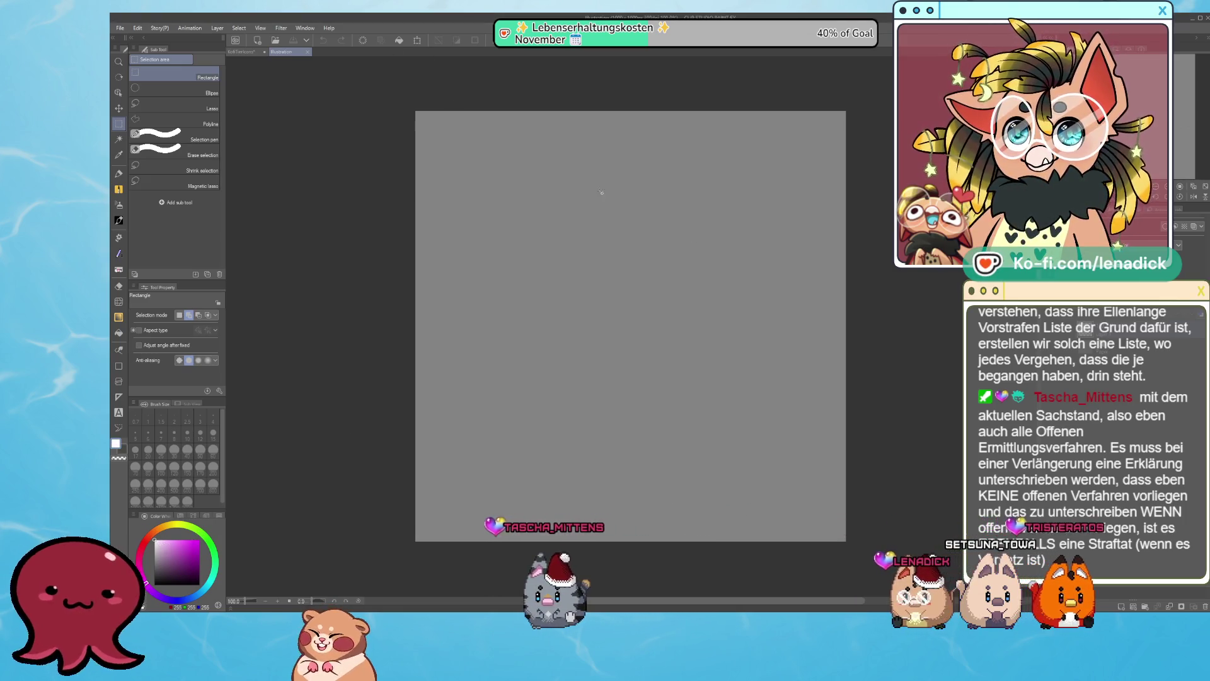
Fill the new canvas white, select it all, and paste the white square into the KoFiTiericons document.
left_click(399, 43)
left_click_drag(370, 92, 864, 554)
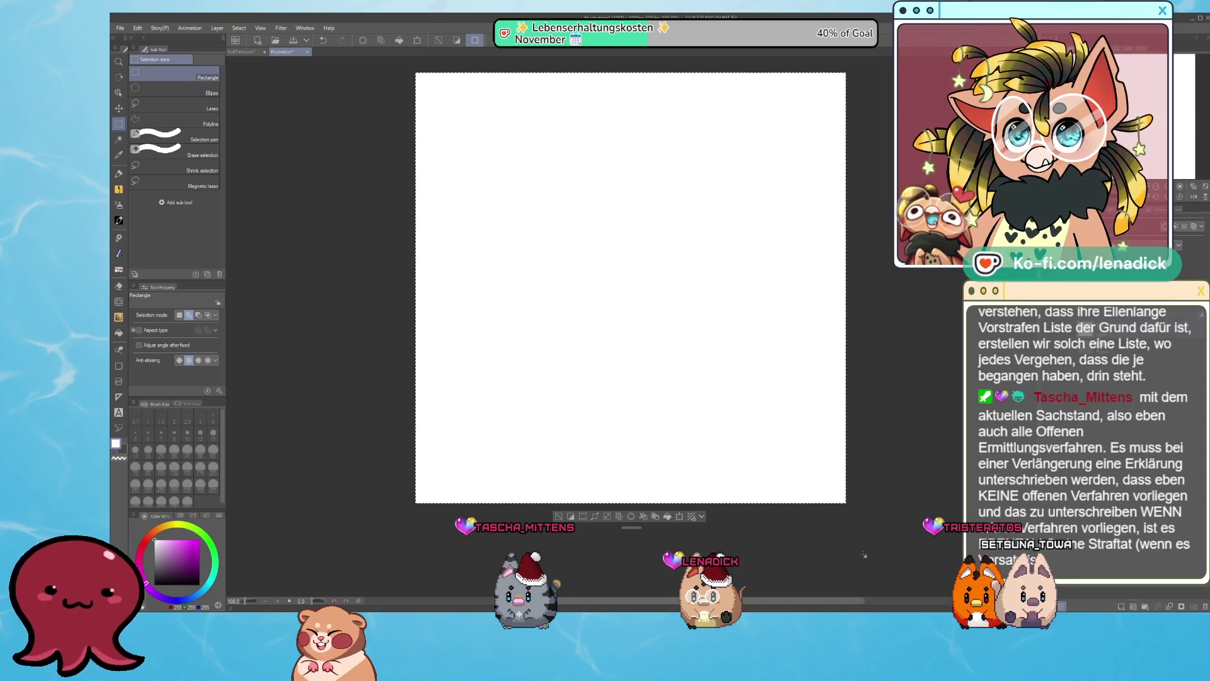
left_click(255, 52)
key("ctrl+v")
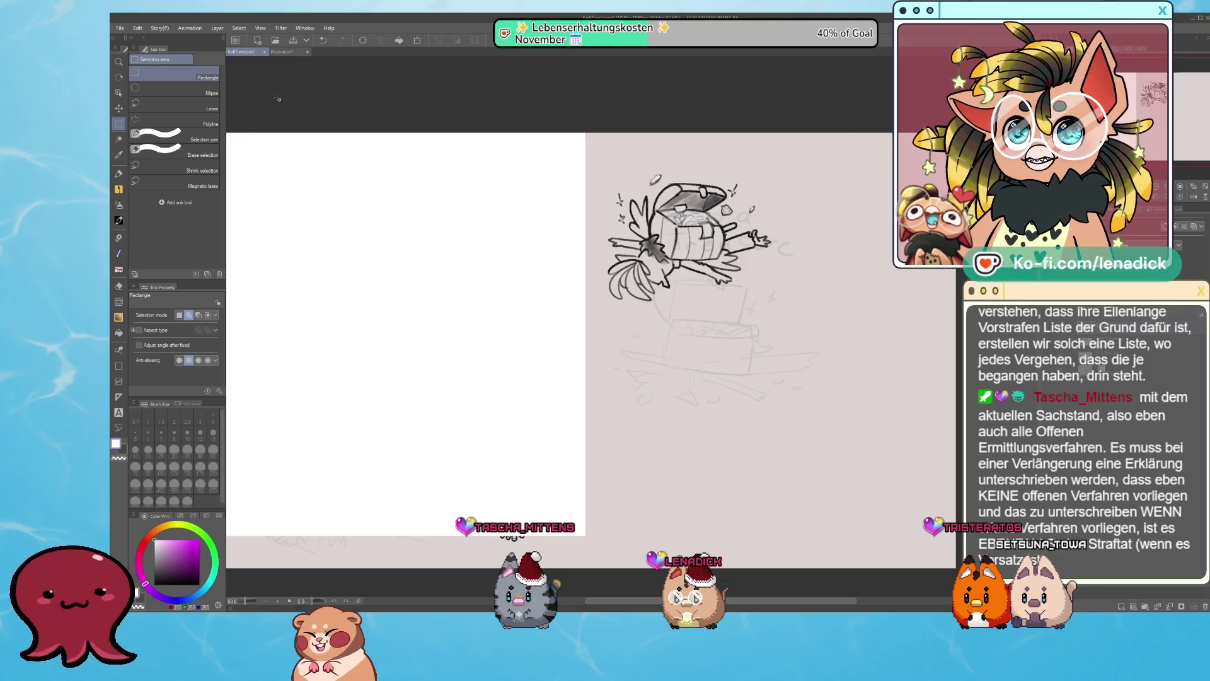
Move the pasted white square right and down over the sketches and nudge it into place.
left_click(417, 41)
left_click_drag(469, 375, 540, 381)
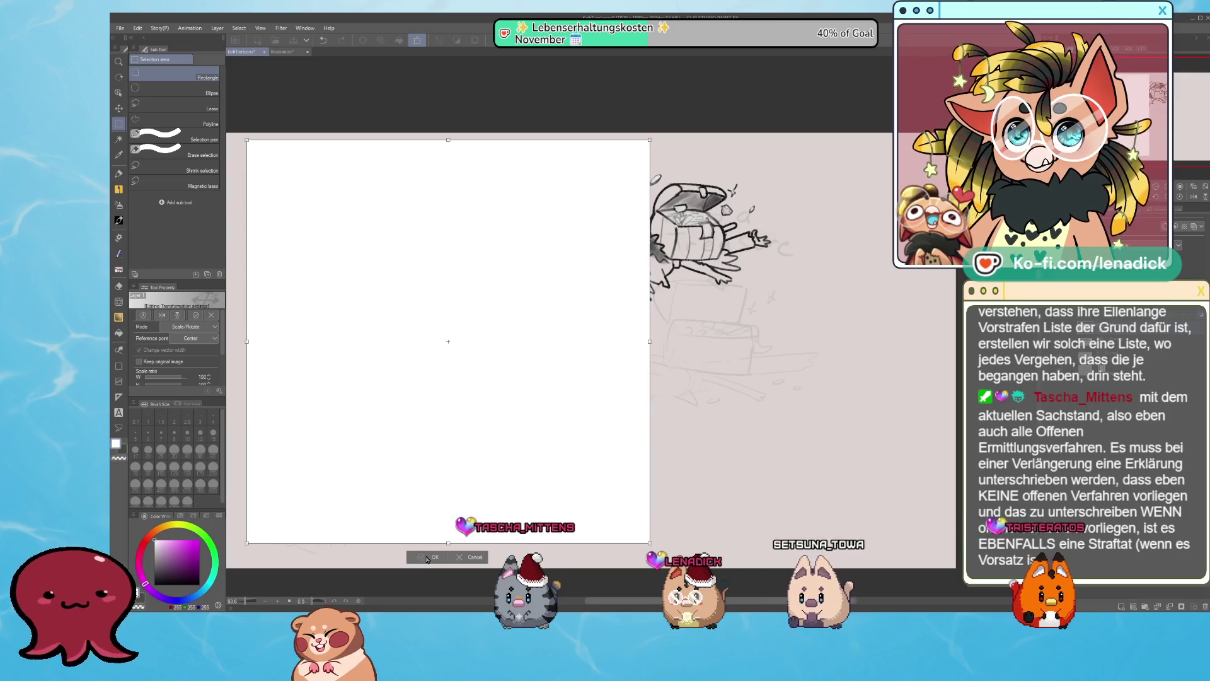
left_click(427, 559)
left_click(118, 108)
left_click_drag(554, 383, 550, 385)
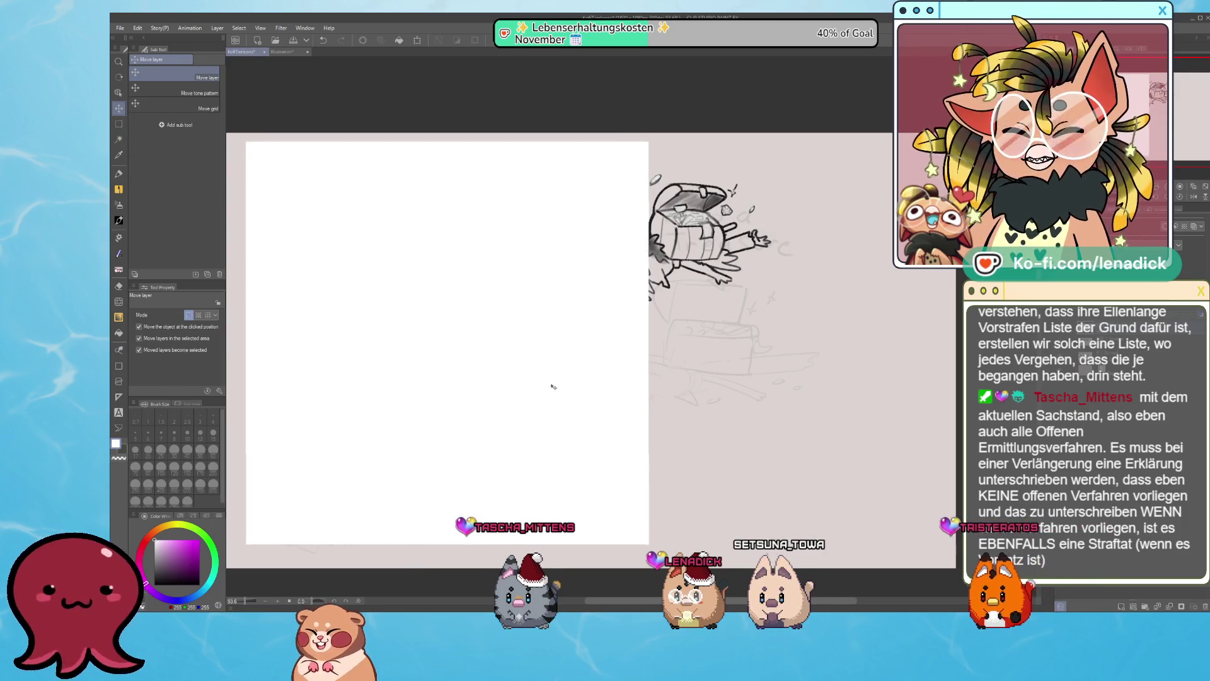
left_click_drag(526, 486, 560, 484)
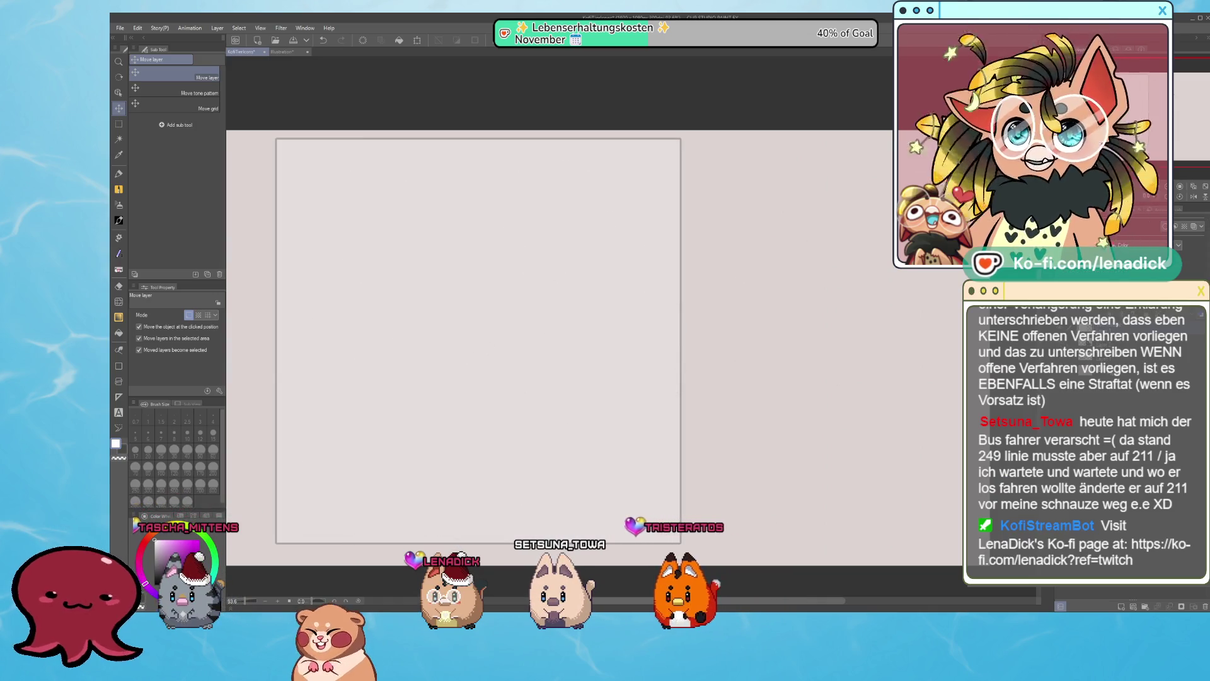
Move the top-middle, top-right and sprawling middle sketches to the right, outside the white square.
left_click(117, 125)
left_click_drag(454, 134, 814, 368)
key("ctrl+t")
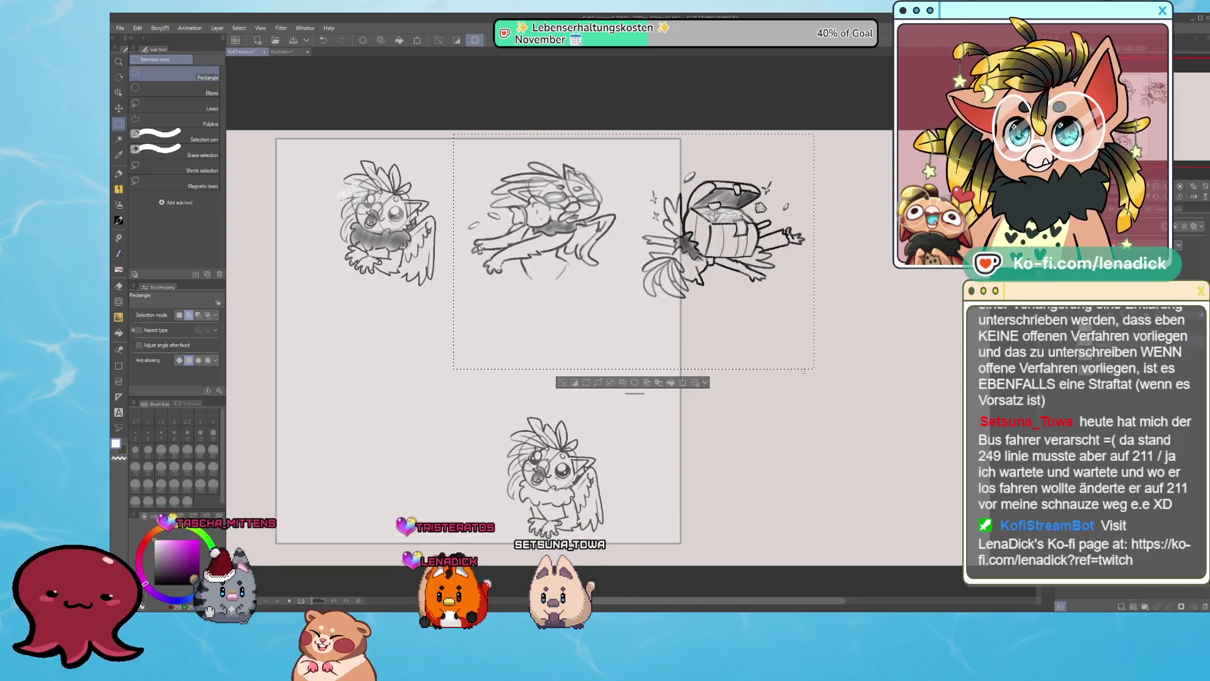
left_click_drag(748, 295, 805, 578)
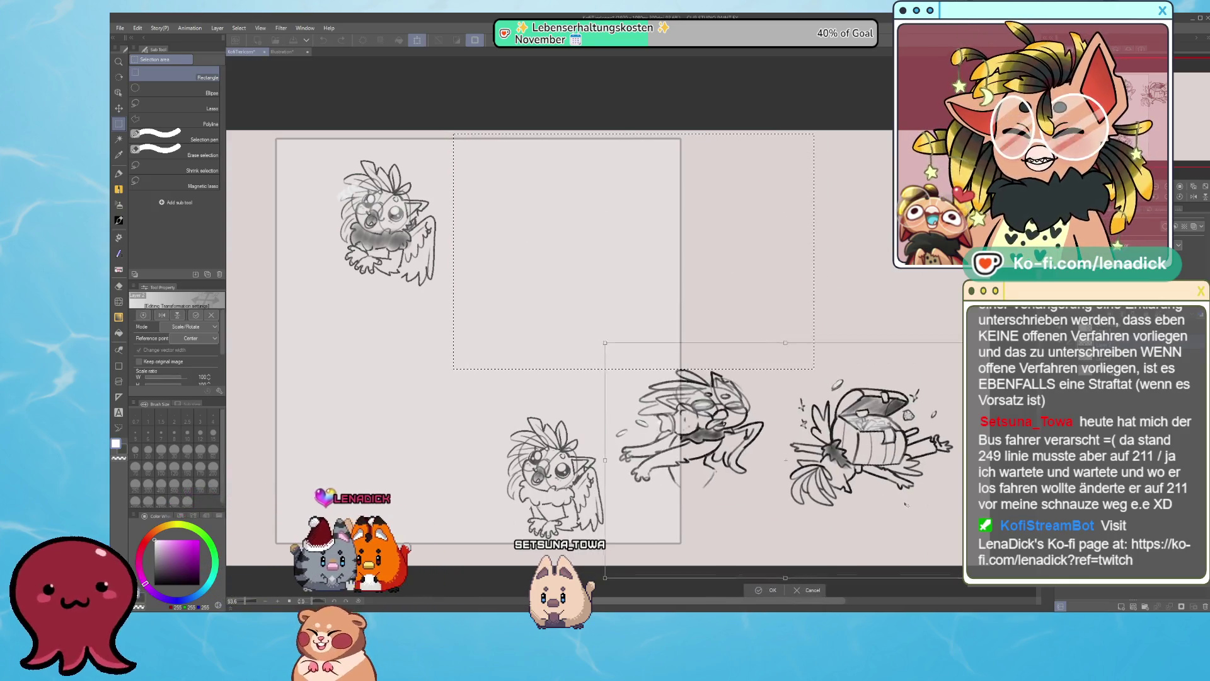
key("Return")
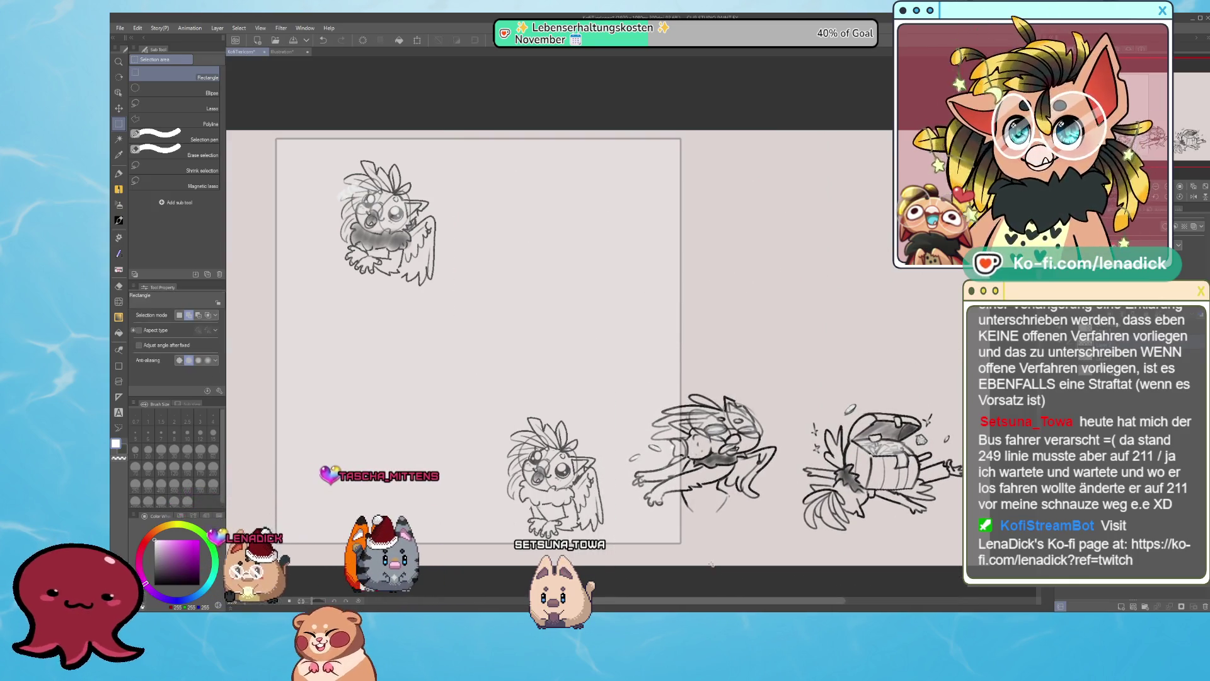
left_click_drag(606, 359, 782, 560)
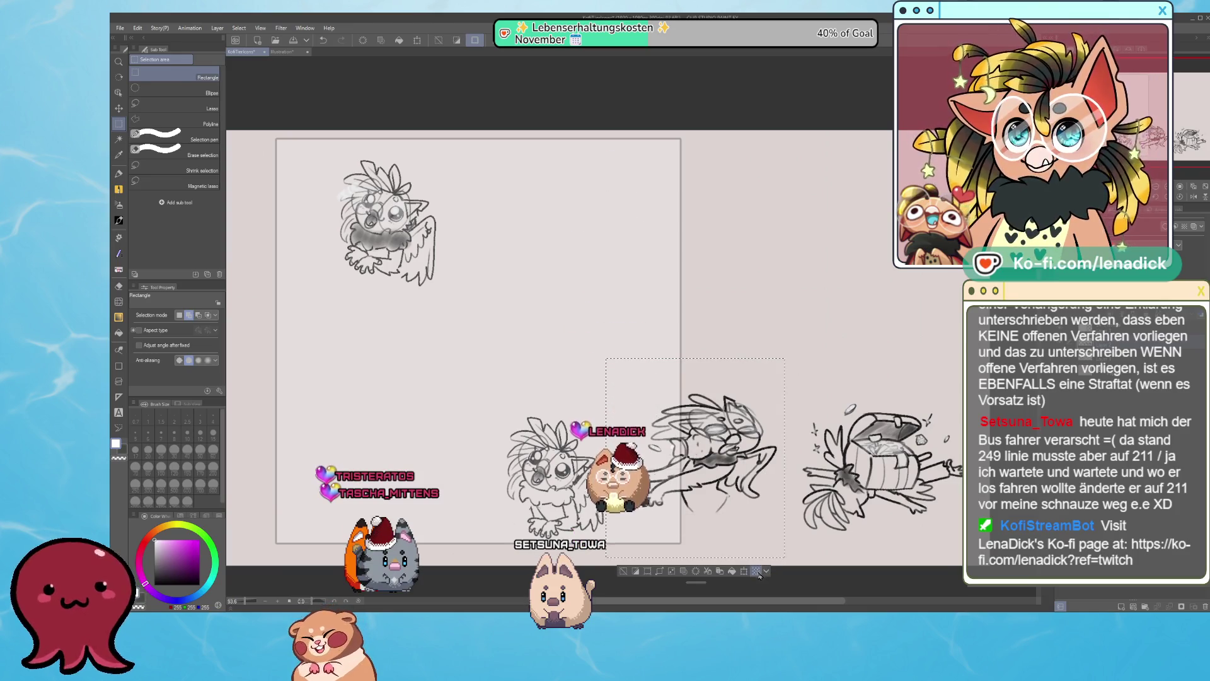
key("ctrl+t")
left_click_drag(750, 514, 818, 389)
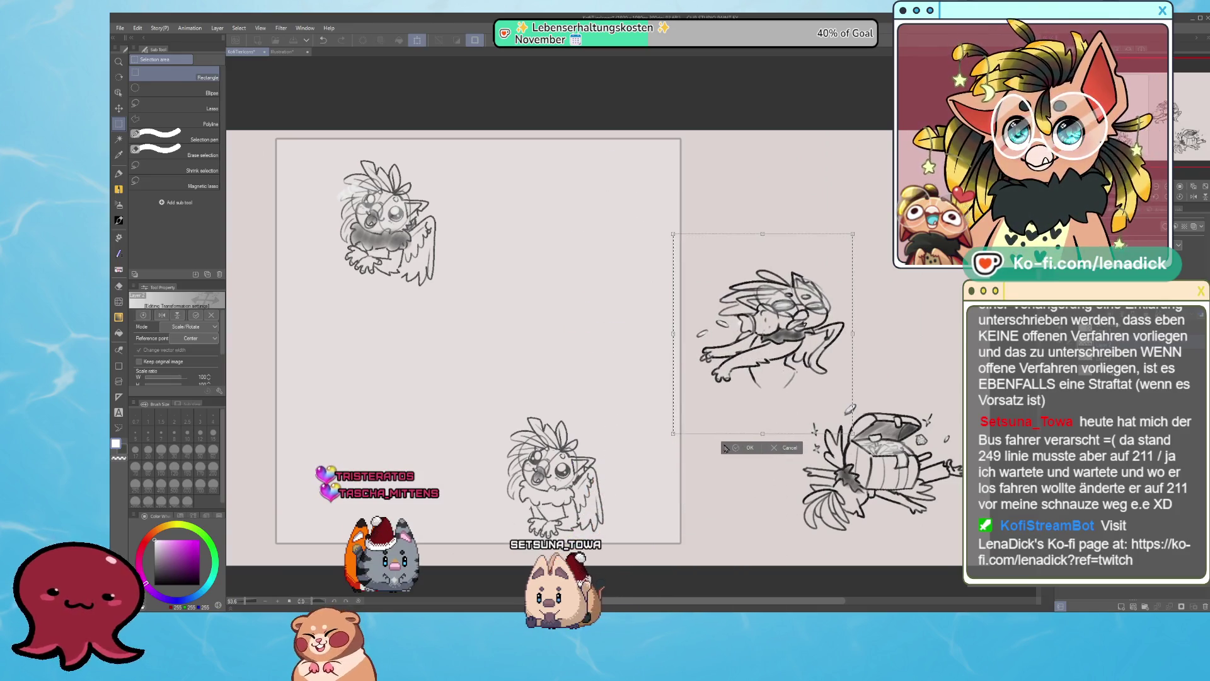
key("Return")
Move the top-left sketch out of the square to the upper right.
left_click_drag(318, 145, 537, 360)
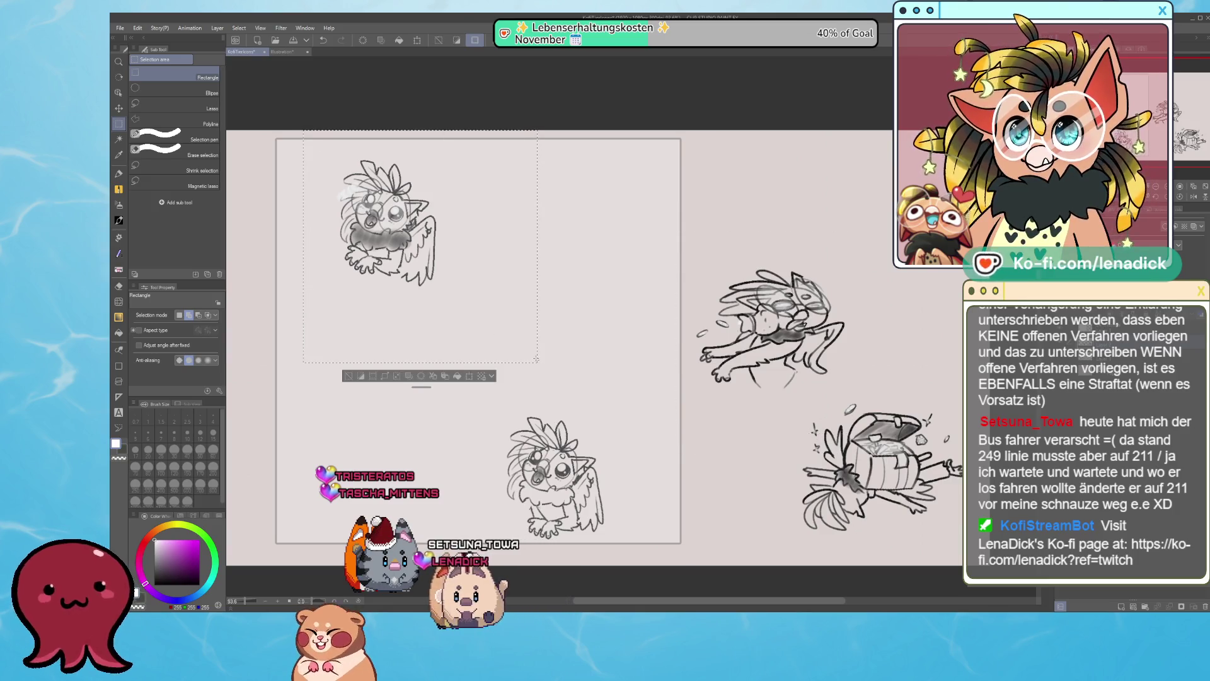
left_click(464, 378)
left_click_drag(928, 345, 925, 338)
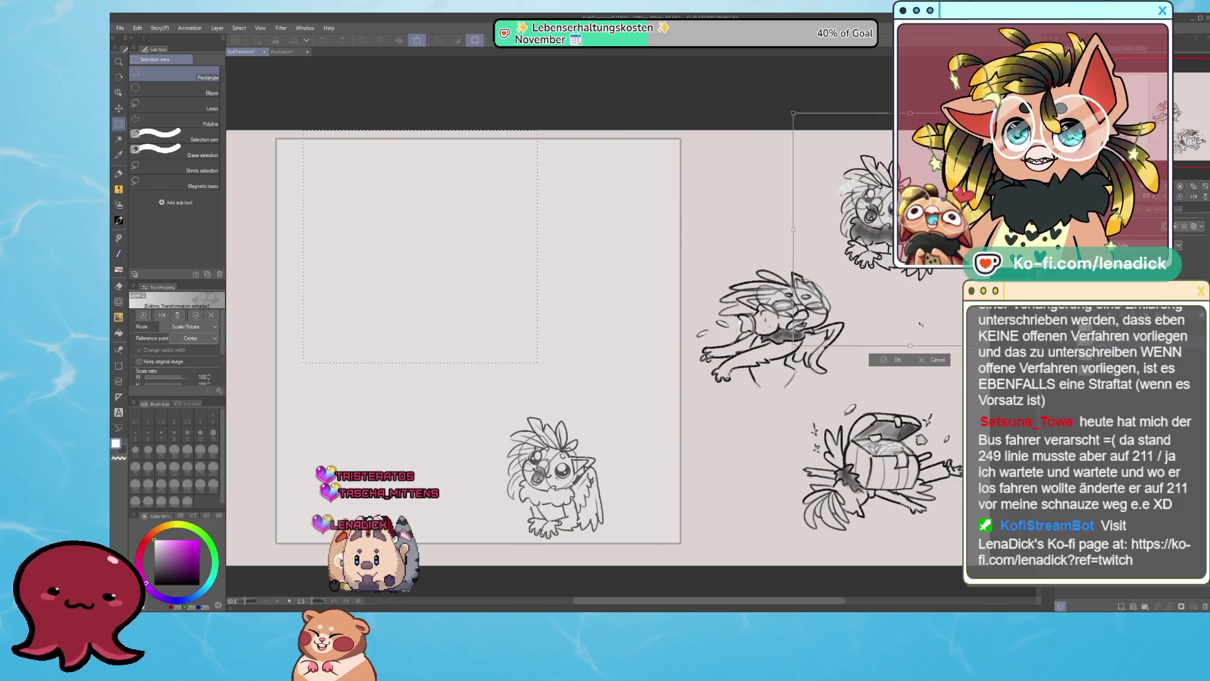
left_click(897, 373)
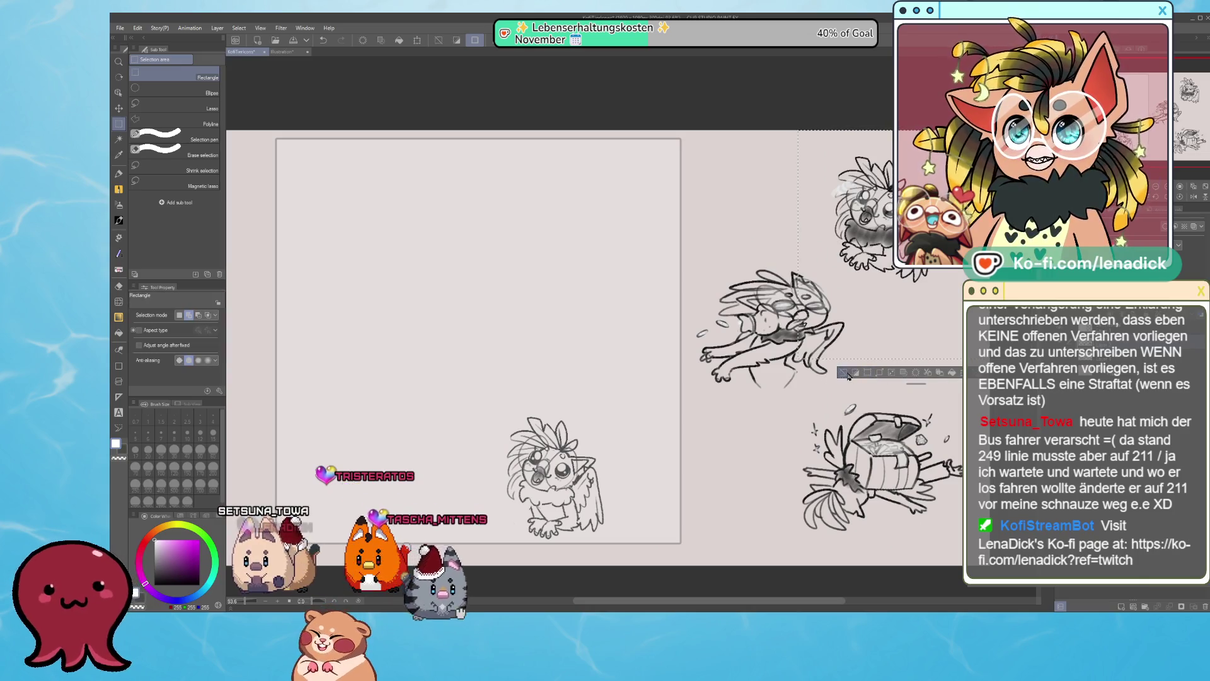
left_click_drag(652, 459, 661, 457)
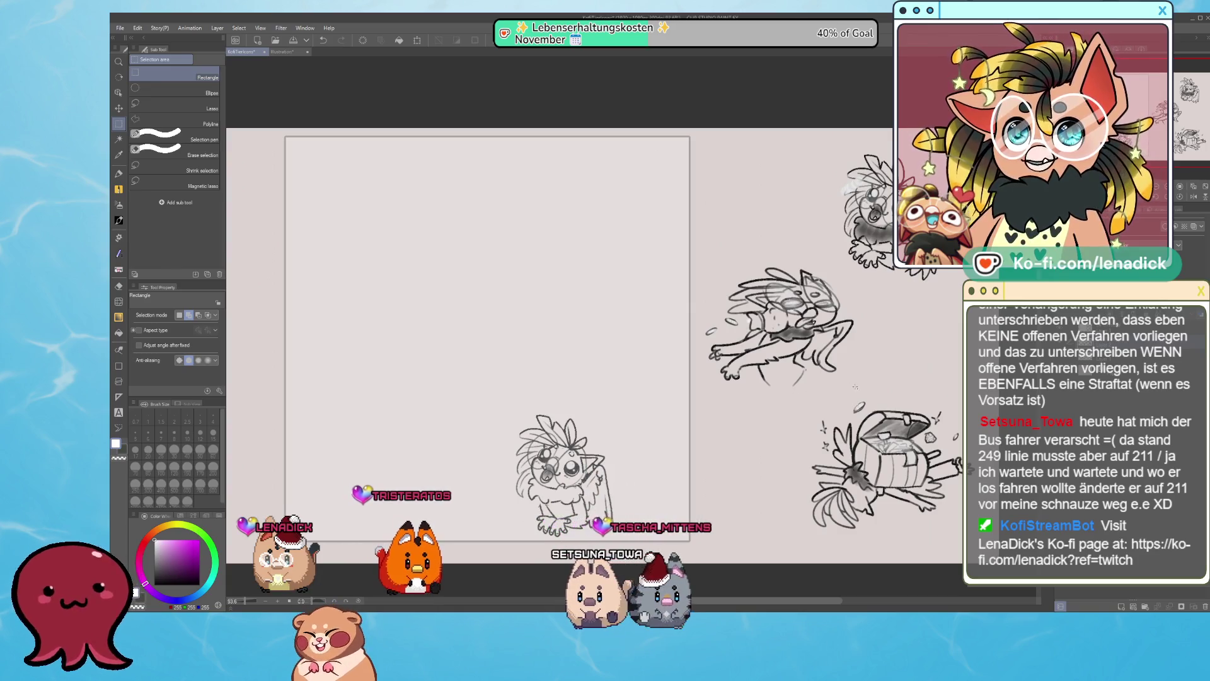
scroll(856, 386, "up", 2)
scroll(855, 387, "up", 2)
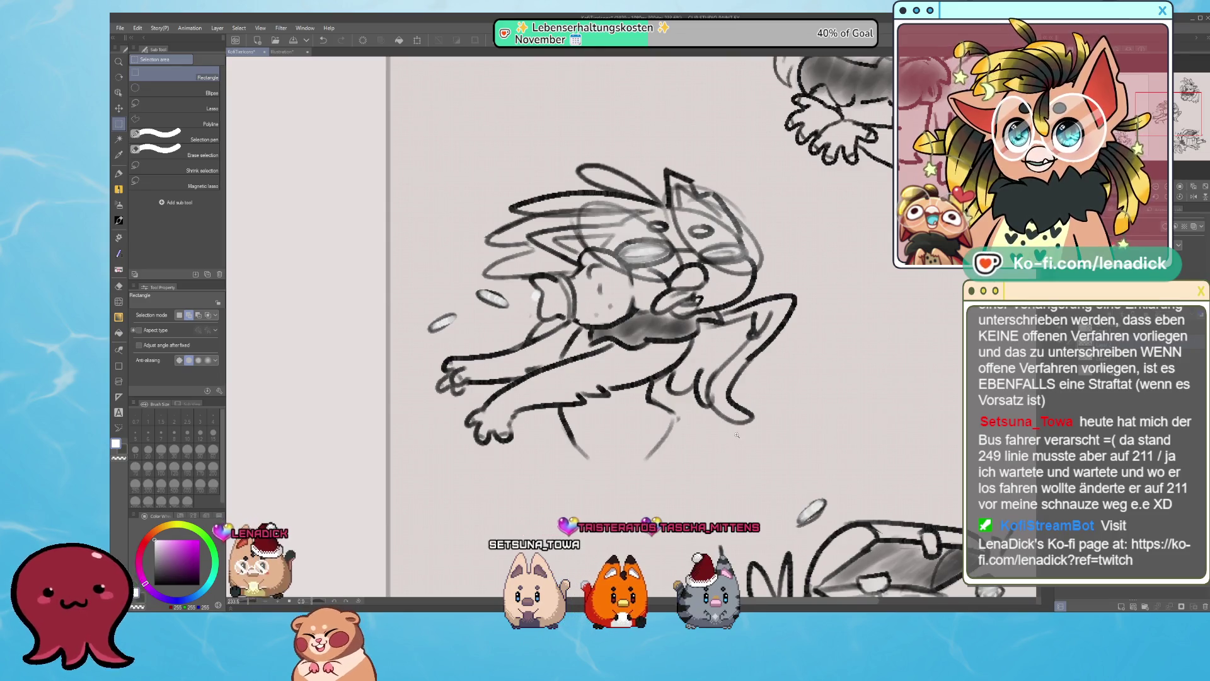
scroll(737, 435, "down", 2)
scroll(737, 435, "down", 1)
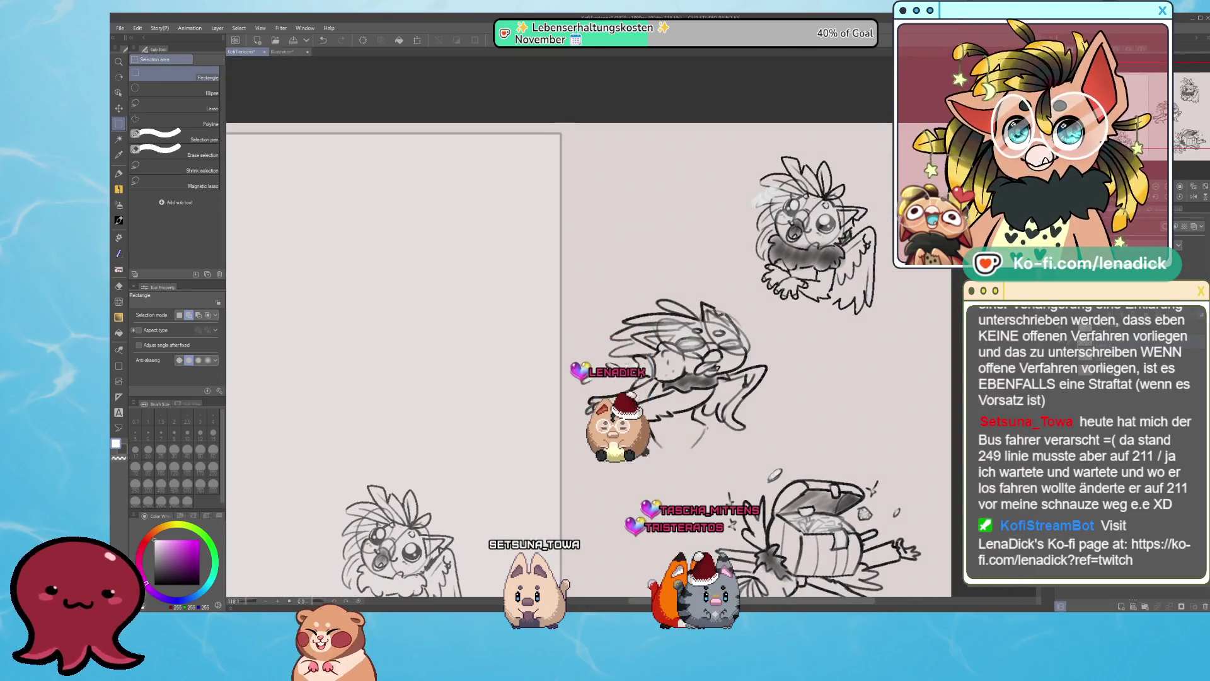
left_click_drag(599, 445, 845, 382)
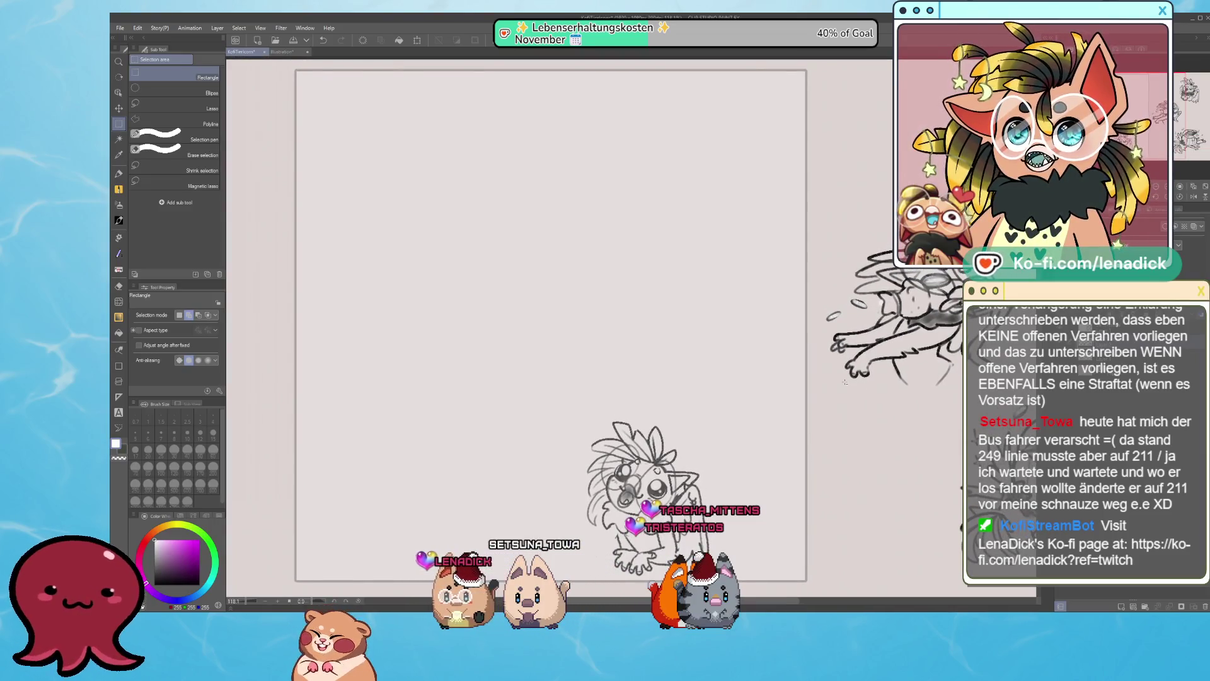
left_click_drag(717, 472, 675, 461)
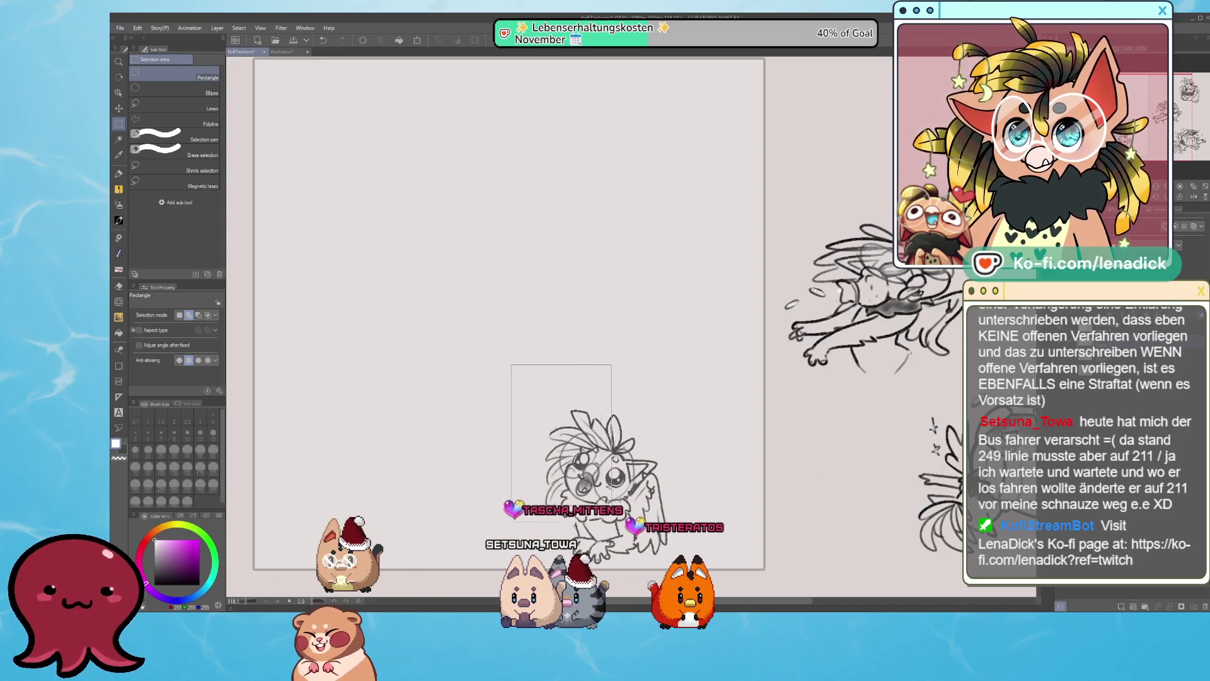
Move the bottom winged-figure sketch right, out of the square, leaving the frame empty.
left_click_drag(611, 504, 713, 564)
key("ctrl+t")
left_click_drag(612, 451, 838, 445)
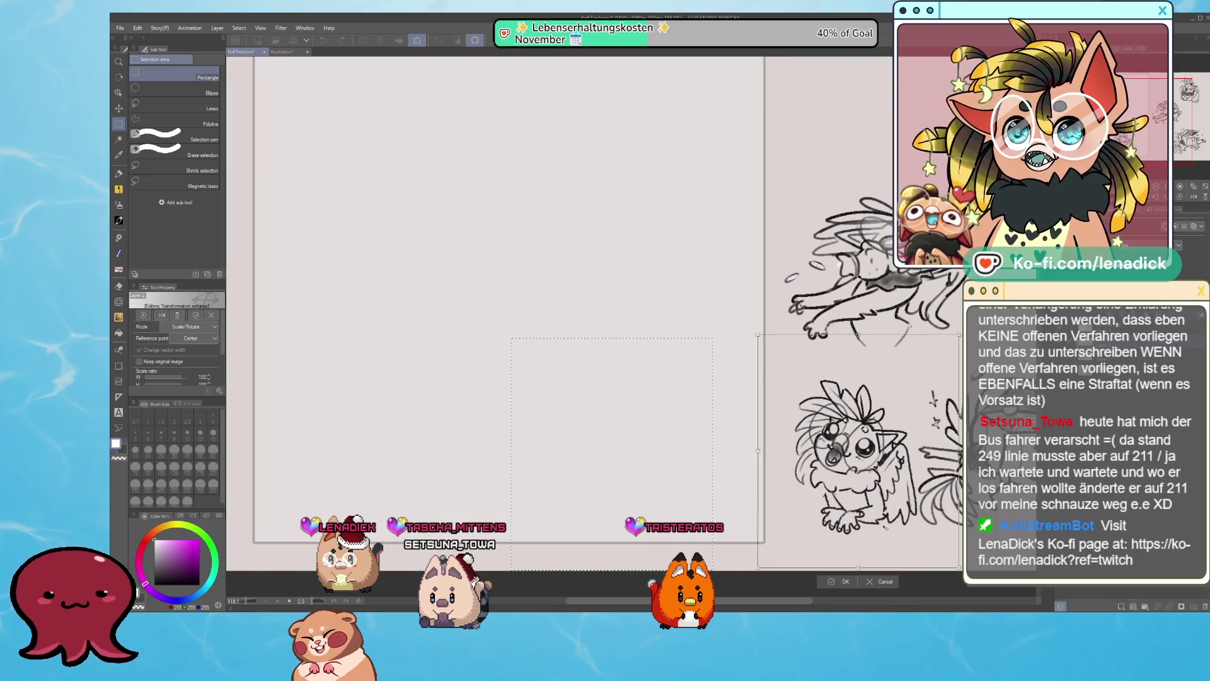
left_click(808, 578)
scroll(800, 567, "down", 2)
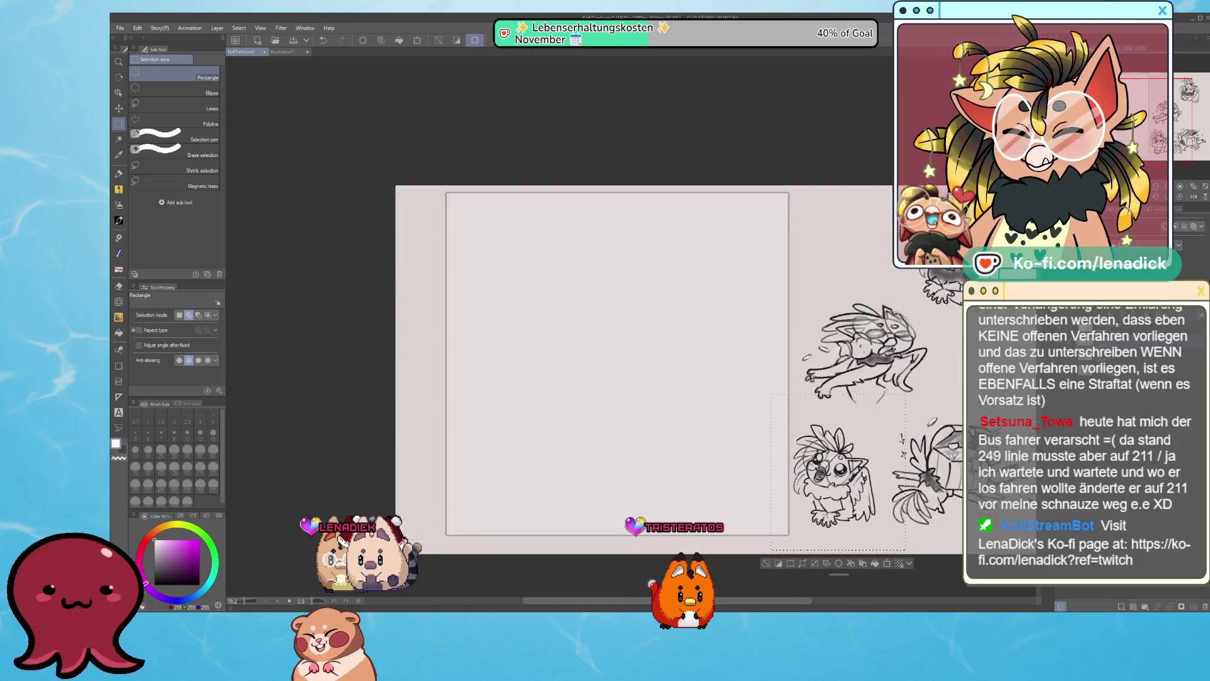
scroll(795, 555, "down", 1)
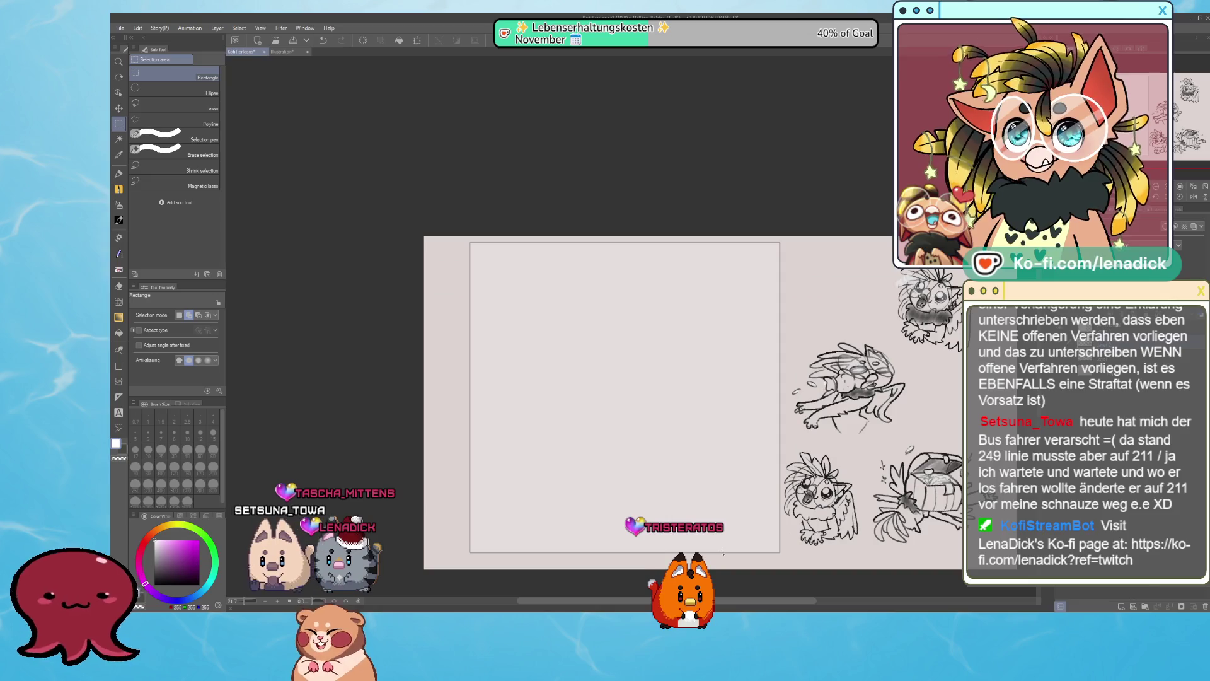